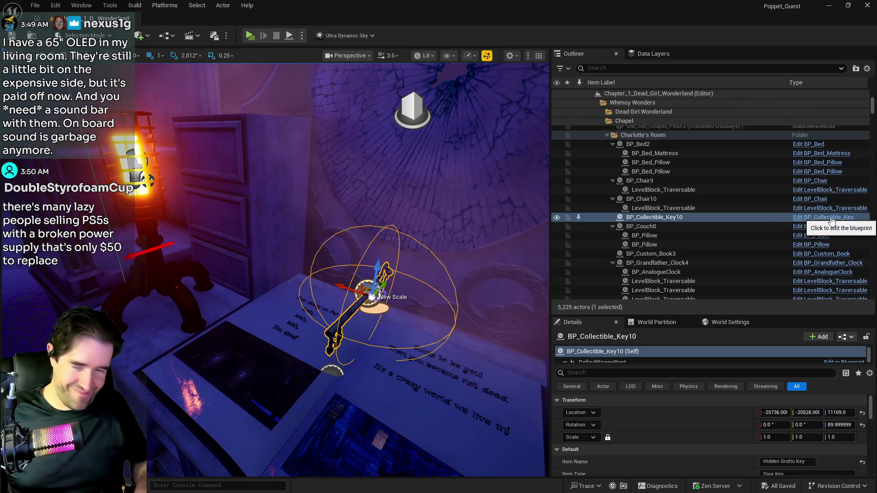
# Step: Open BP_Collectible_Key's Blueprint from the Outliner and maximize its editor window
pyautogui.scroll(-3, 699, 434)
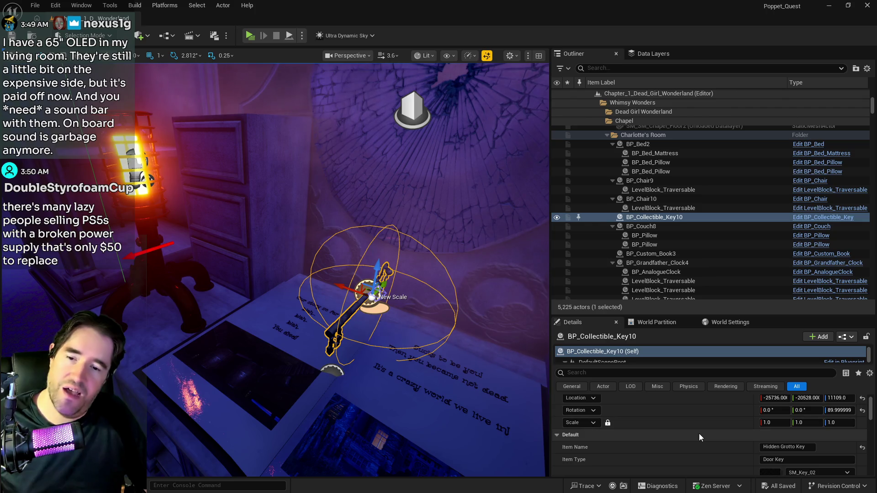
pyautogui.click(823, 217)
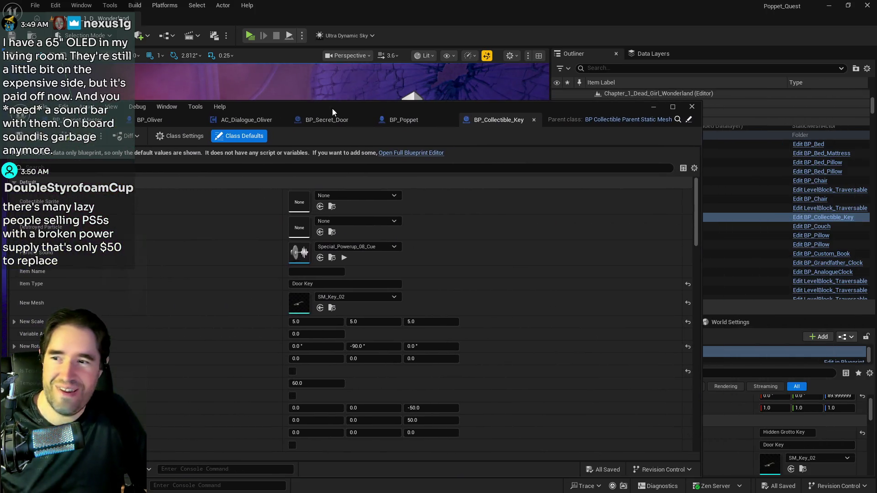
pyautogui.doubleClick(332, 108)
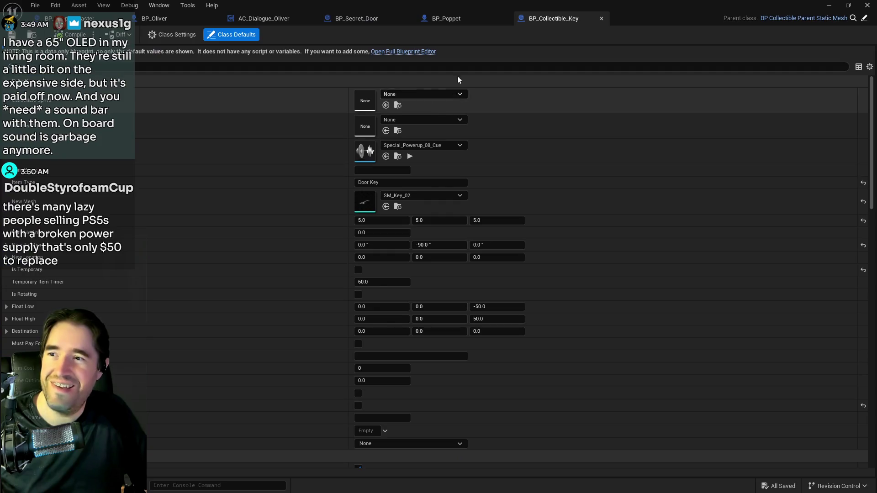
# Step: Switch to the full Blueprint editor, select the StaticMesh component, and bring up the Content Browser
pyautogui.click(403, 51)
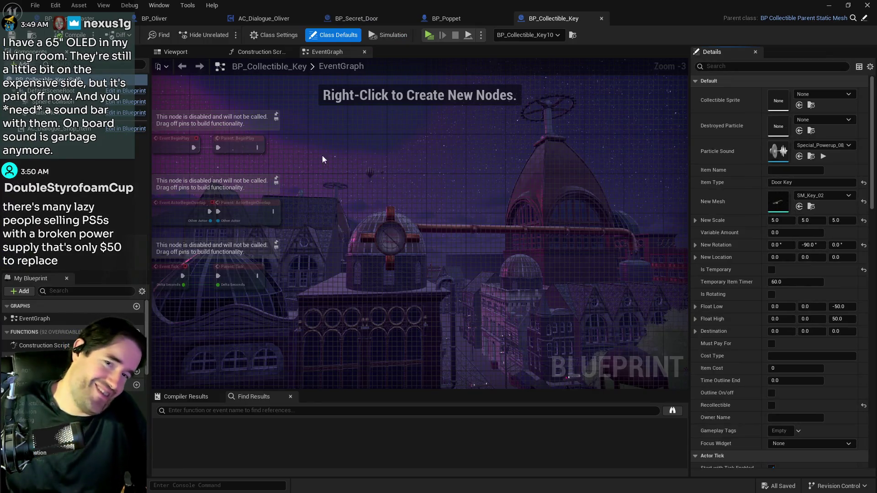
pyautogui.click(55, 113)
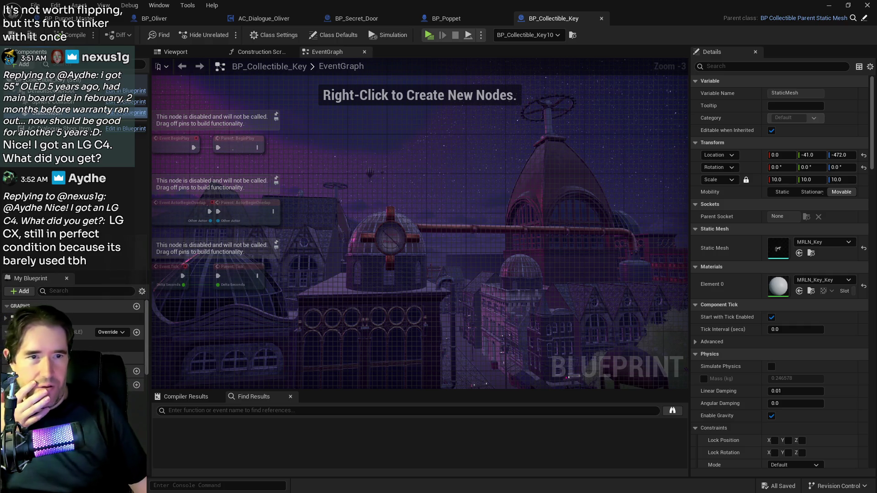
pyautogui.hotkey('alt', 'Tab')
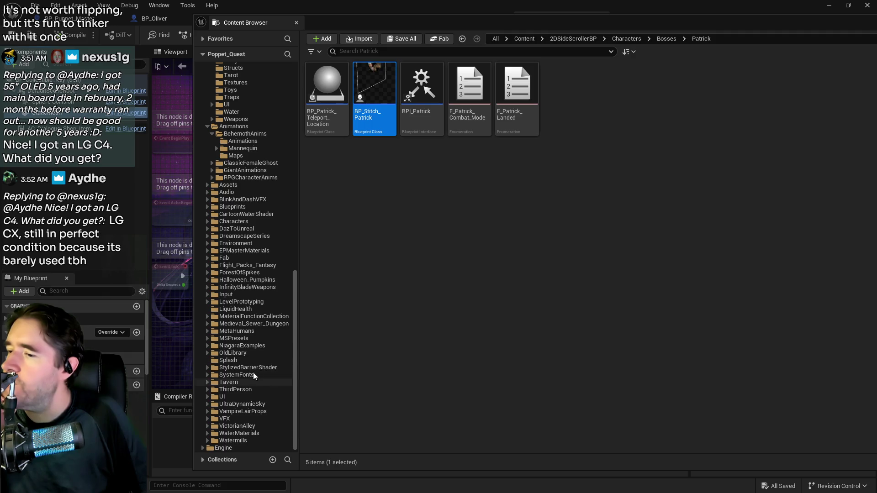
# Step: Expand StylizedBarrierShader and open its Materials subfolder in the Content Browser
pyautogui.click(208, 368)
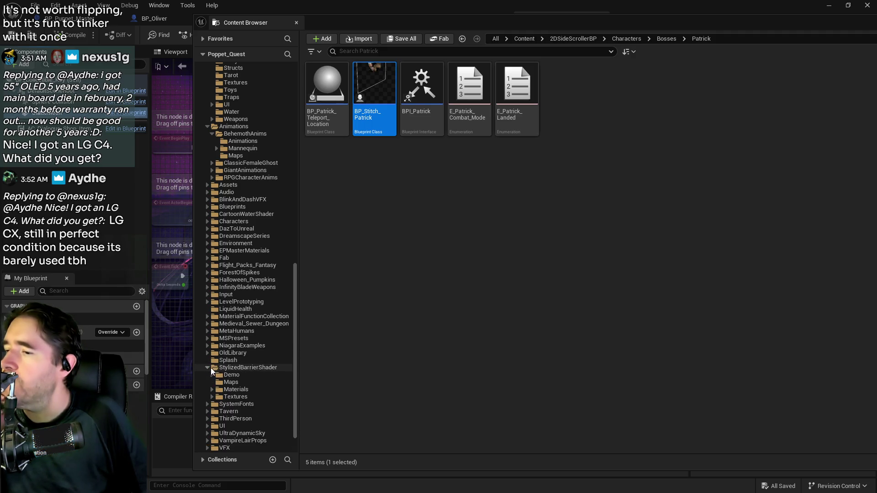
pyautogui.click(237, 390)
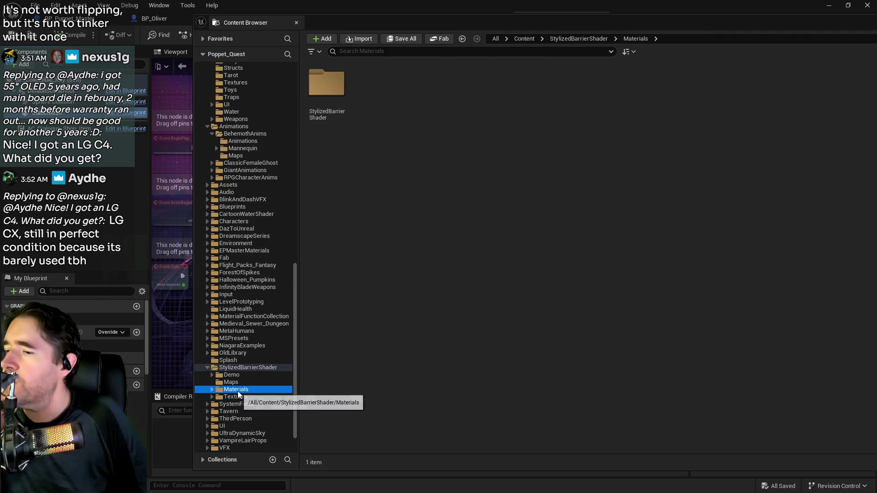
pyautogui.doubleClick(326, 82)
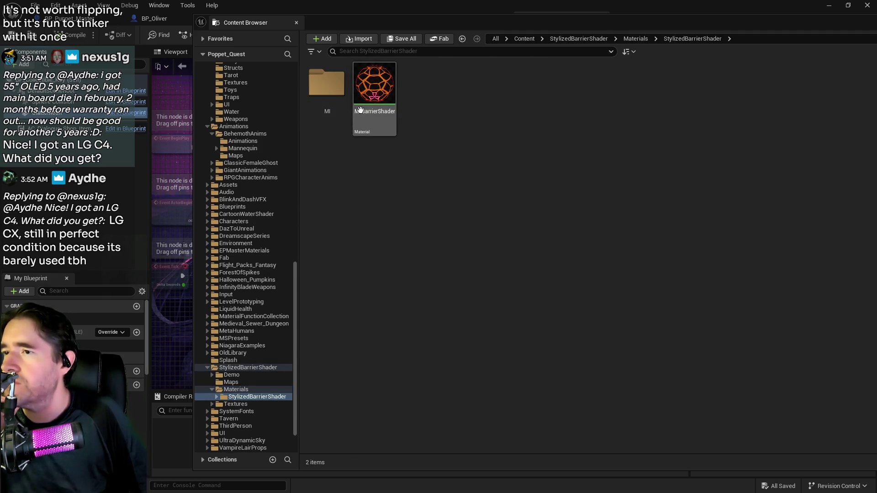
pyautogui.scroll(-1, 252, 294)
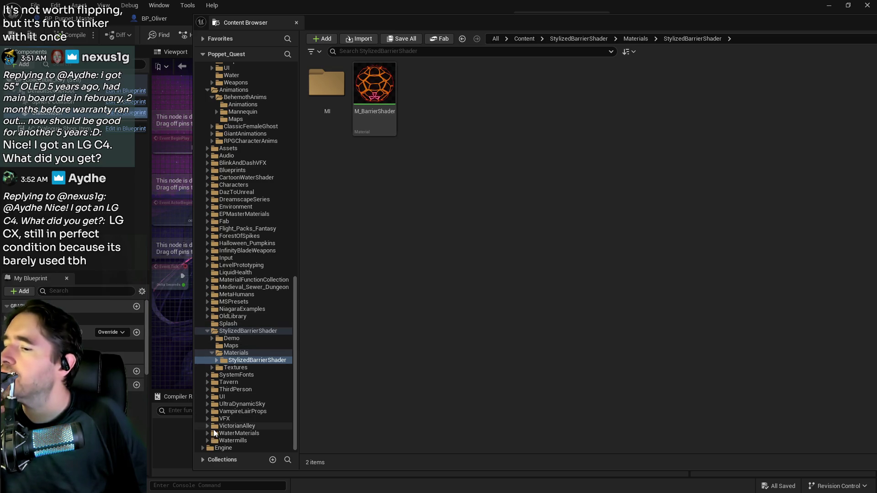
# Step: Navigate into VFX > Stylized_Galaxy_Shader > Galaxy > Materials
pyautogui.doubleClick(204, 420)
pyautogui.scroll(-5, 216, 415)
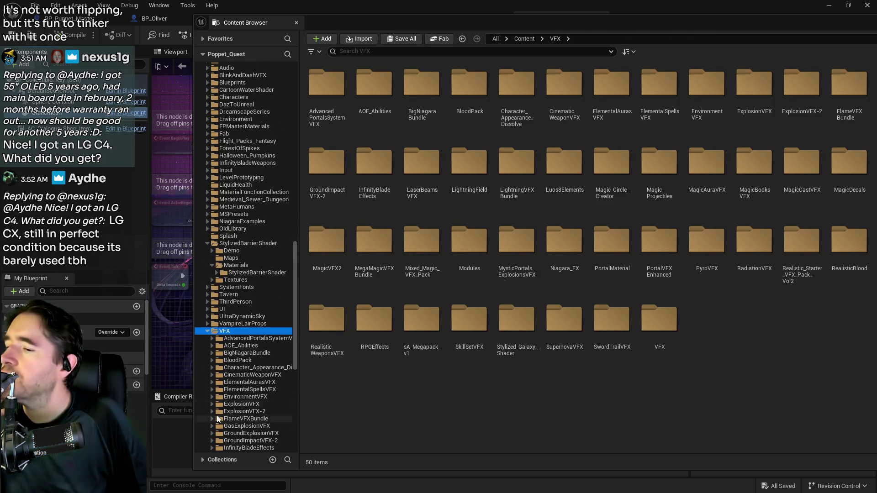
pyautogui.scroll(-1, 216, 415)
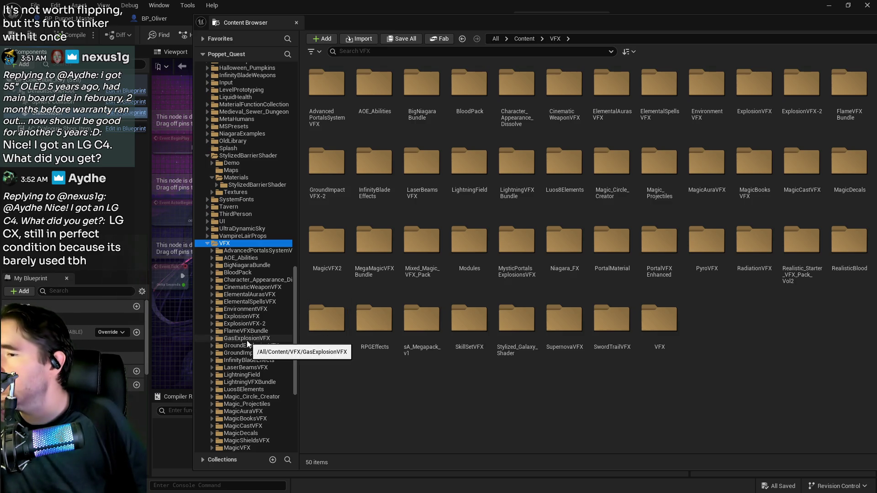
pyautogui.scroll(-1, 246, 341)
pyautogui.scroll(-1, 242, 346)
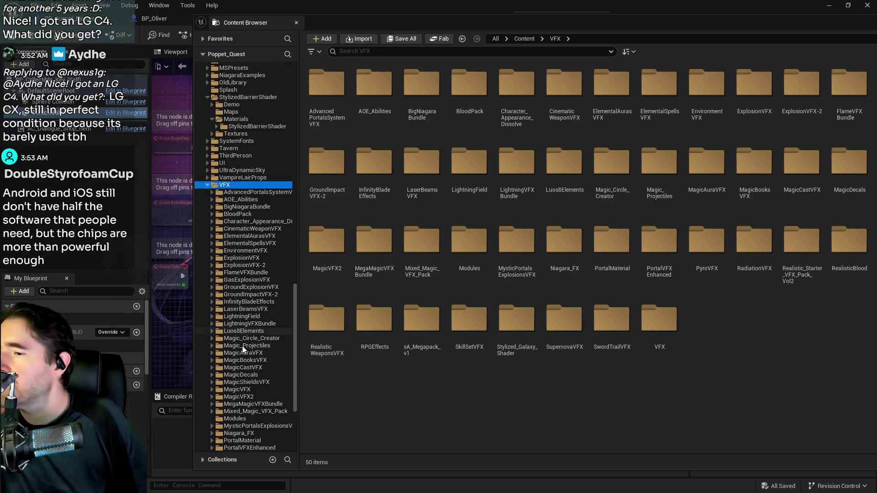
pyautogui.scroll(-1, 242, 346)
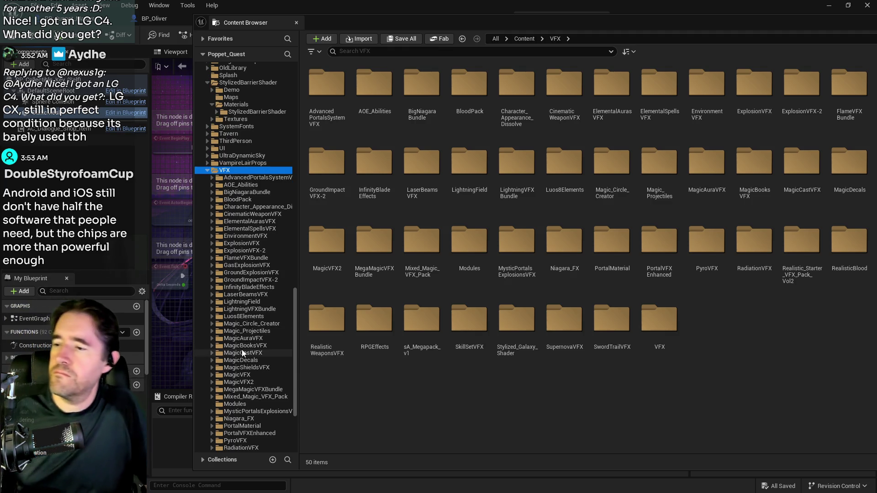
pyautogui.scroll(-3, 242, 352)
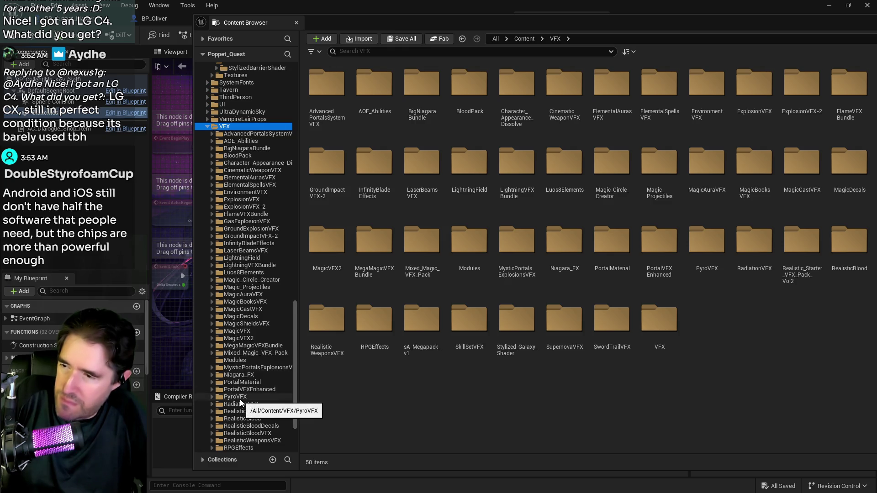
pyautogui.scroll(-4, 239, 399)
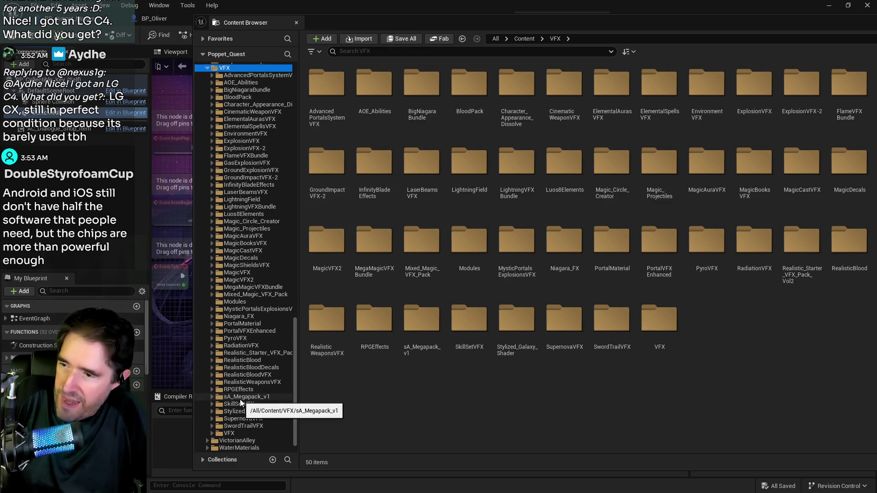
pyautogui.scroll(-1, 240, 399)
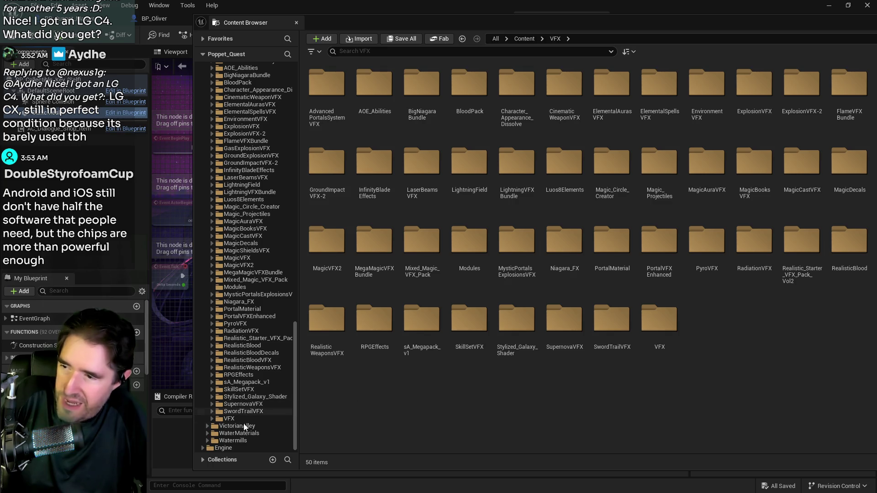
pyautogui.click(251, 397)
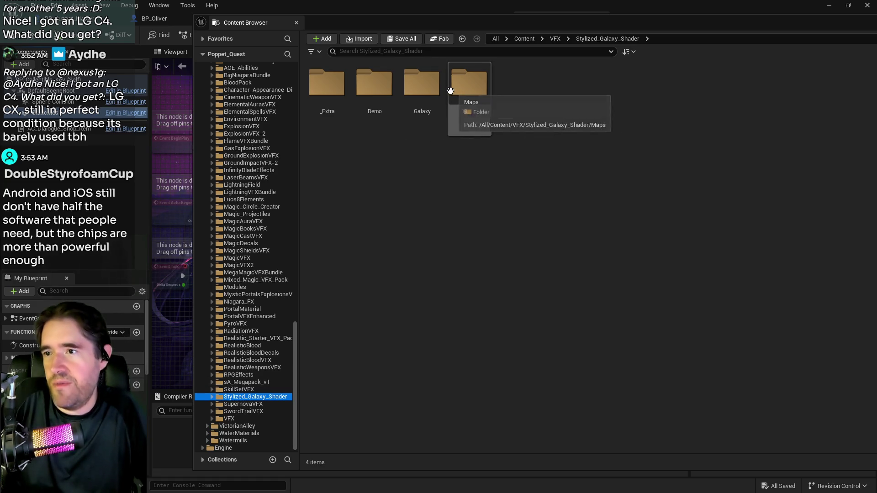
pyautogui.doubleClick(421, 89)
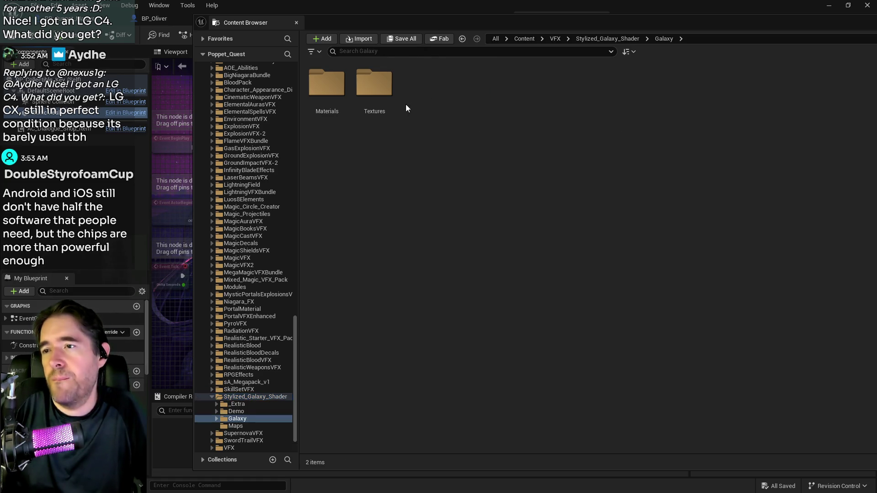
pyautogui.doubleClick(327, 83)
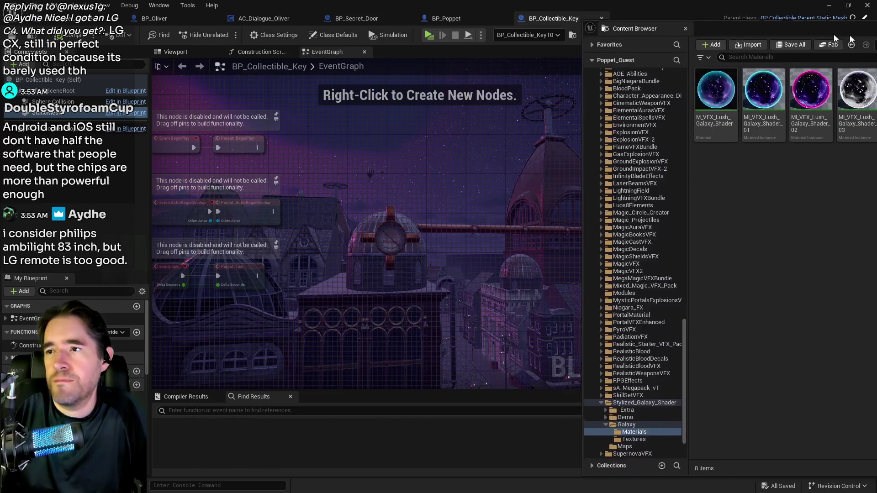
# Step: Frame the key in the Viewport and assign a MI_VFX_Lush_Galaxy material to Element 0
pyautogui.click(175, 51)
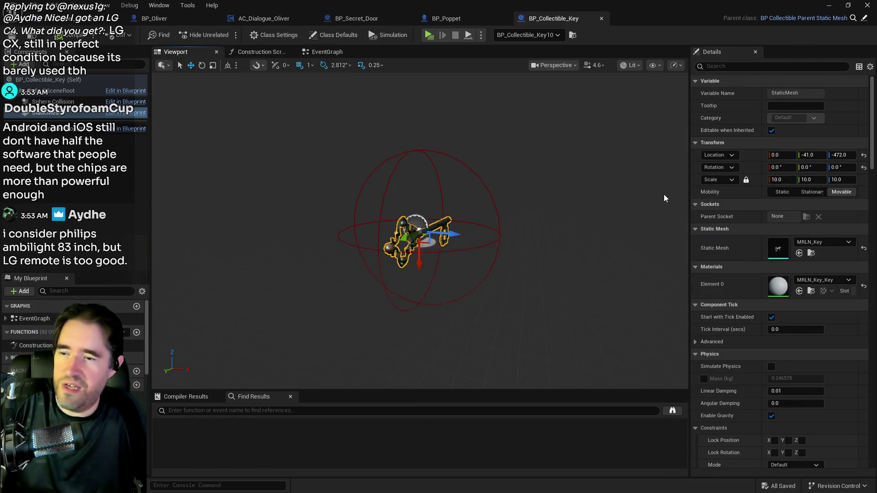
pyautogui.moveTo(532, 233); pyautogui.dragTo(662, 235)
pyautogui.press('f')
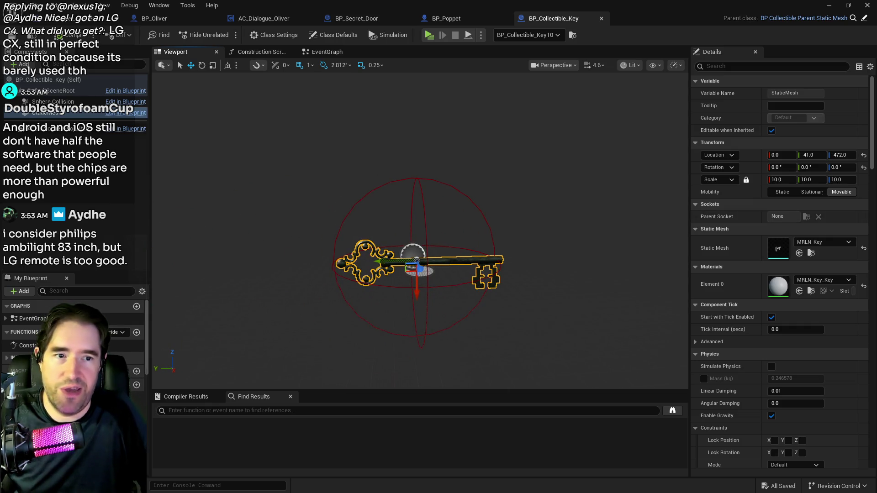
pyautogui.moveTo(845, 292); pyautogui.dragTo(775, 287)
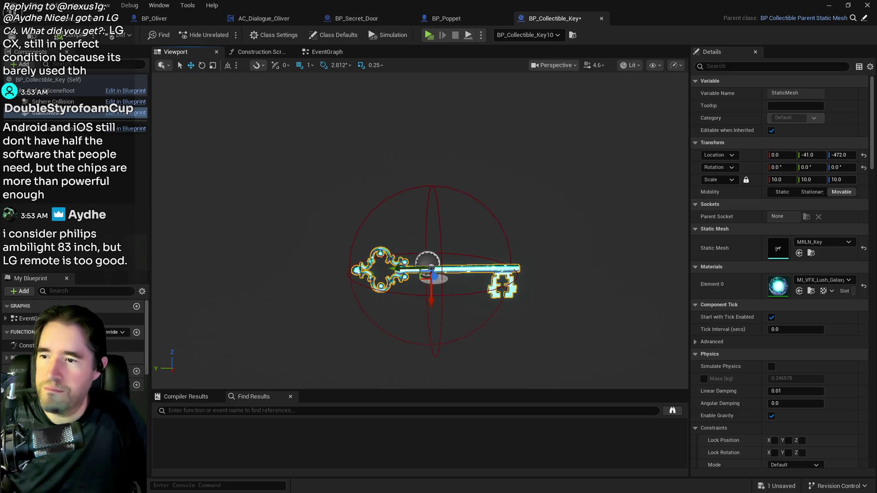
pyautogui.press('f')
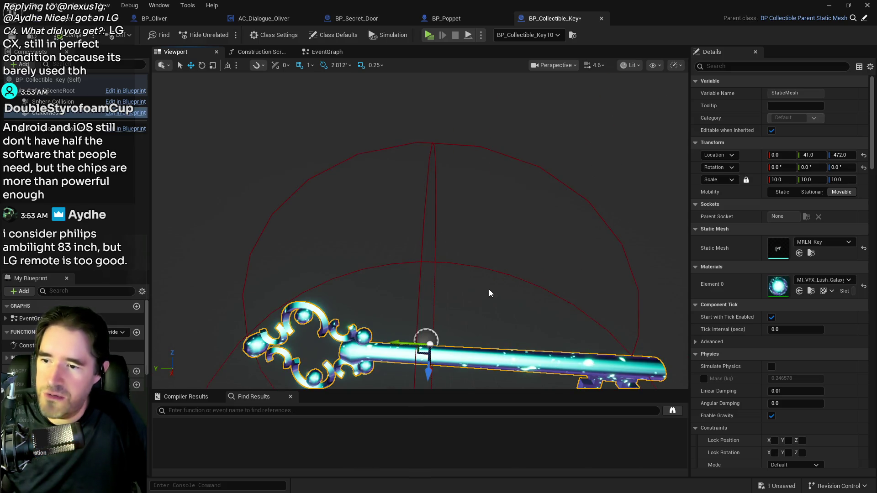
pyautogui.press('f')
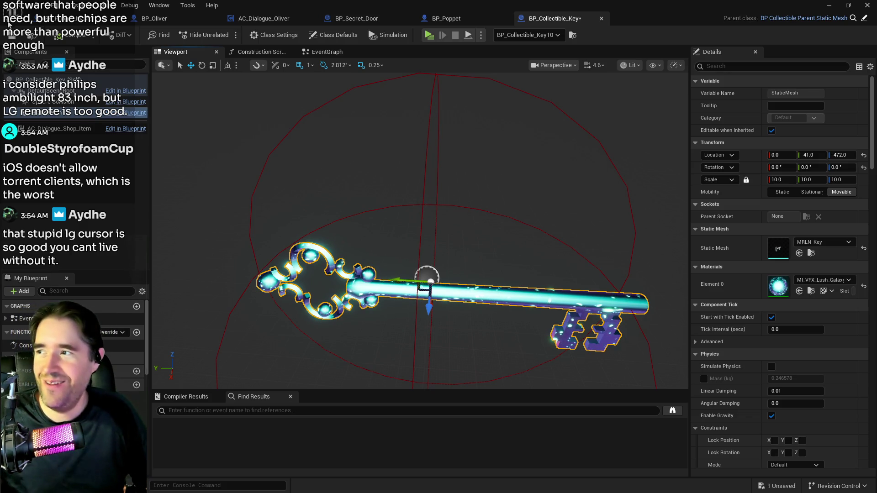
# Step: Frame the key in the level view and nudge its Rotation Z up slightly
pyautogui.hotkey('alt', 'Tab')
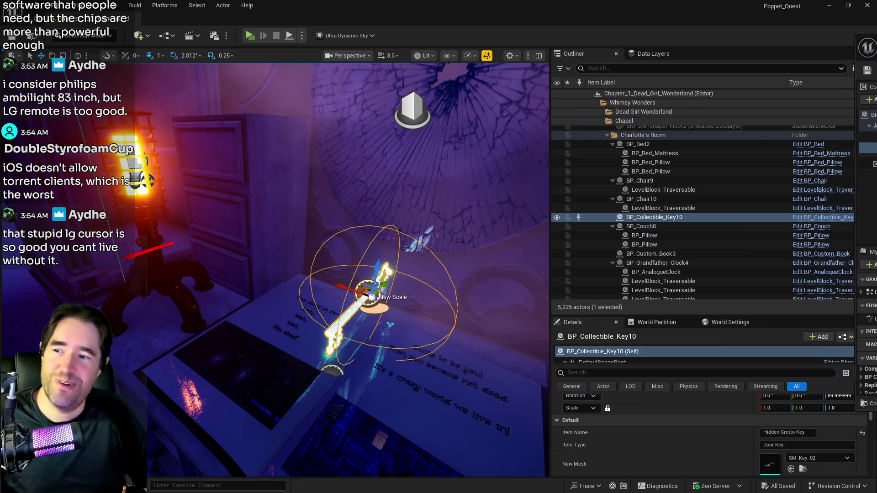
pyautogui.press('f')
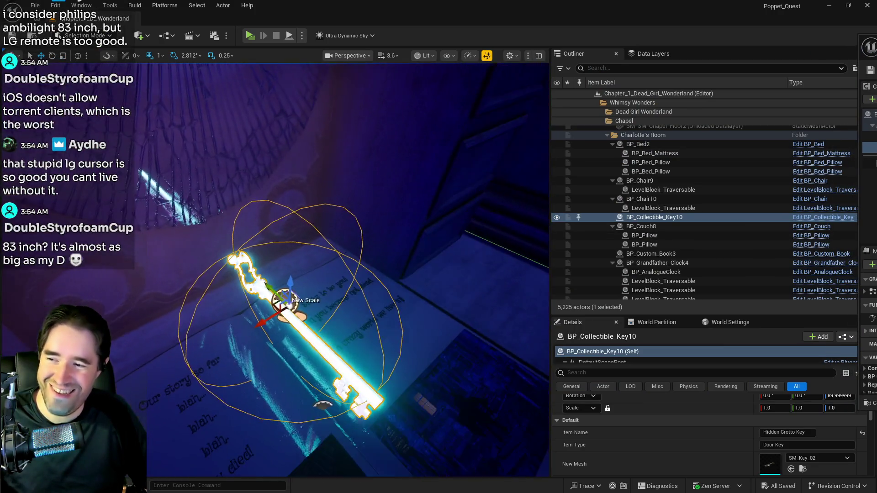
pyautogui.moveTo(293, 274)
pyautogui.mouseDown()
pyautogui.moveTo(261, 324)
pyautogui.moveTo(386, 253)
pyautogui.mouseUp()
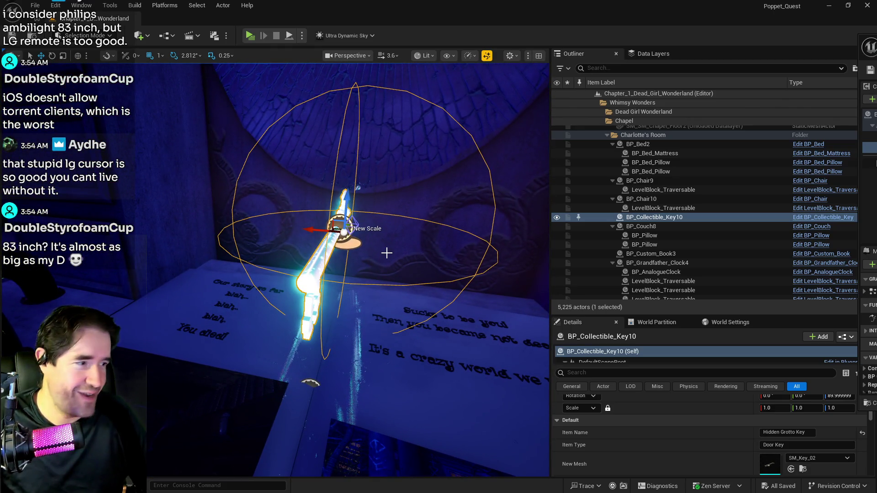
pyautogui.scroll(-5, 655, 432)
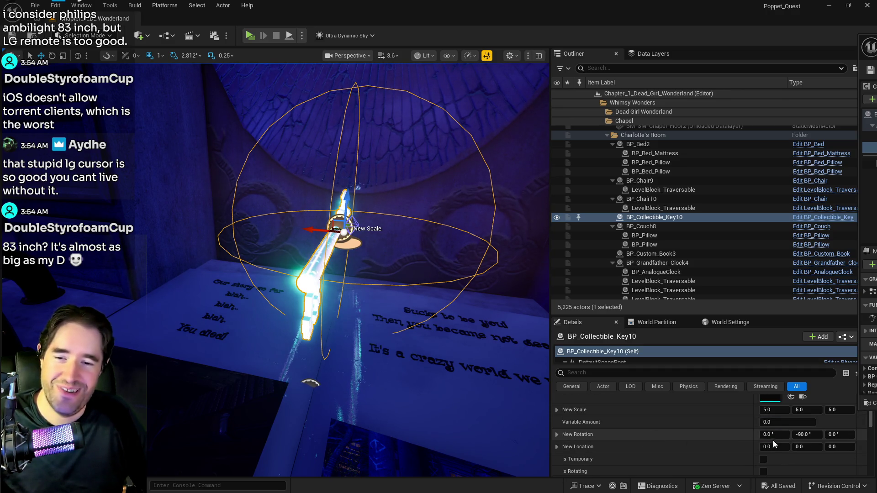
pyautogui.moveTo(835, 434); pyautogui.dragTo(855, 434)
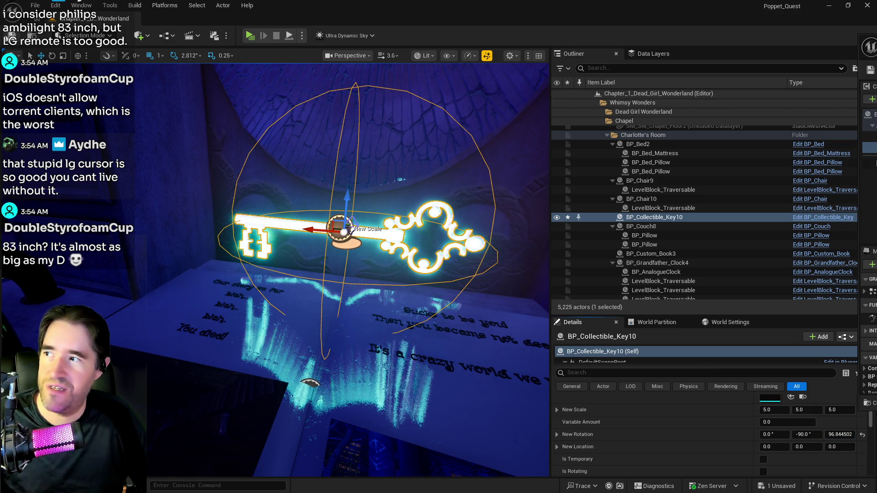
# Step: Re-frame the key in the level and open its Blueprint with Ctrl+E
pyautogui.scroll(-10, 172, 219)
pyautogui.press('f')
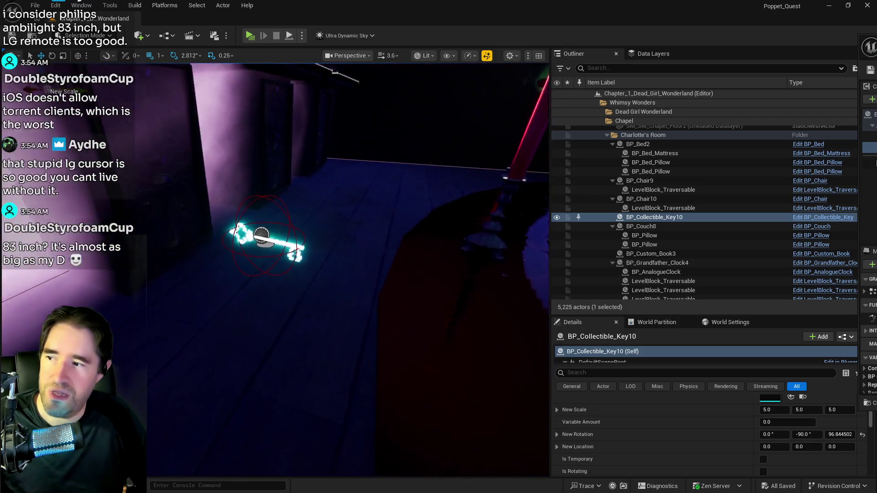
pyautogui.scroll(3, 348, 270)
pyautogui.scroll(-3, 348, 269)
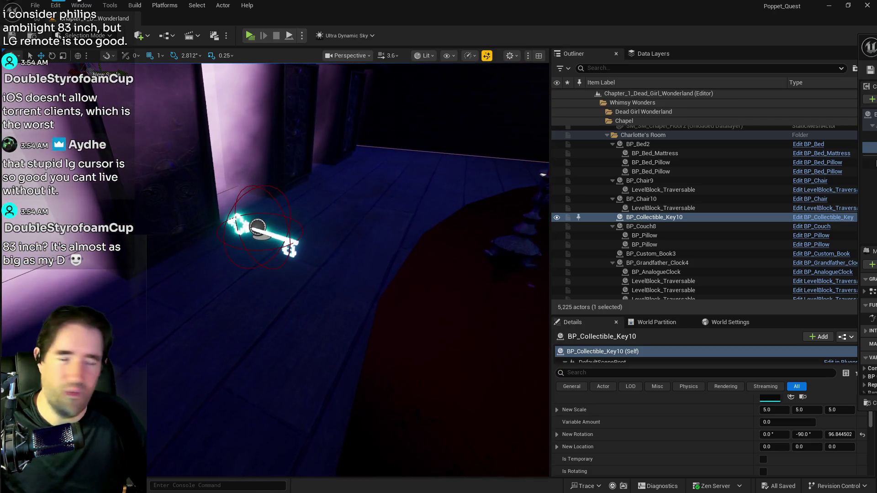
pyautogui.press('f')
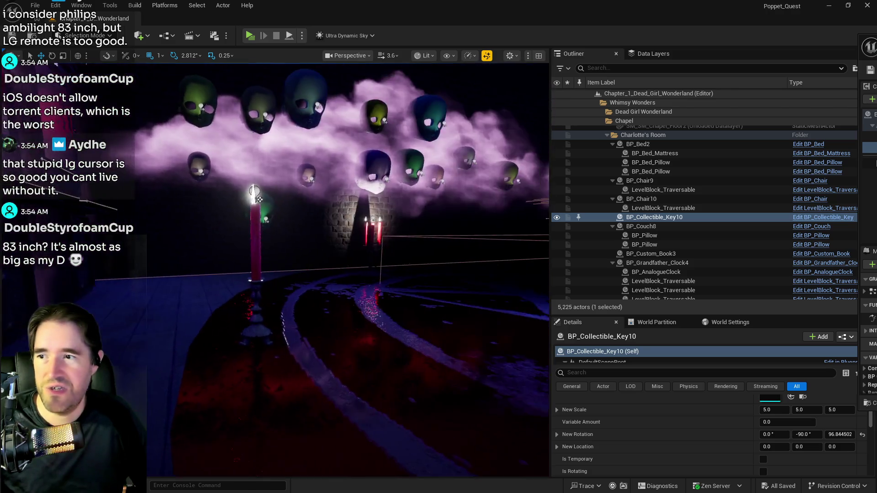
pyautogui.hotkey('ctrl', 'e')
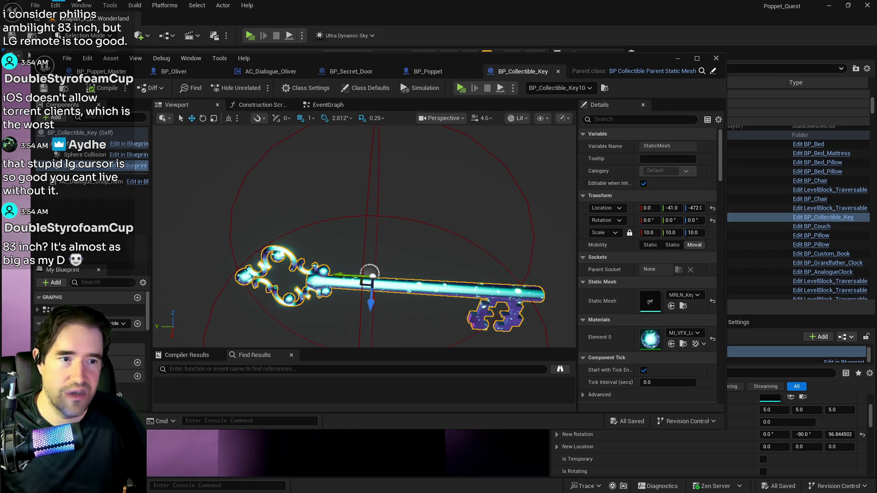
# Step: Assign MI_VFX_Lush_Galaxy_Shader_02_Inverted to Element 0, save, and frame the pink key in the level
pyautogui.moveTo(797, 360)
pyautogui.mouseDown()
pyautogui.moveTo(669, 368)
pyautogui.moveTo(650, 350)
pyautogui.mouseUp()
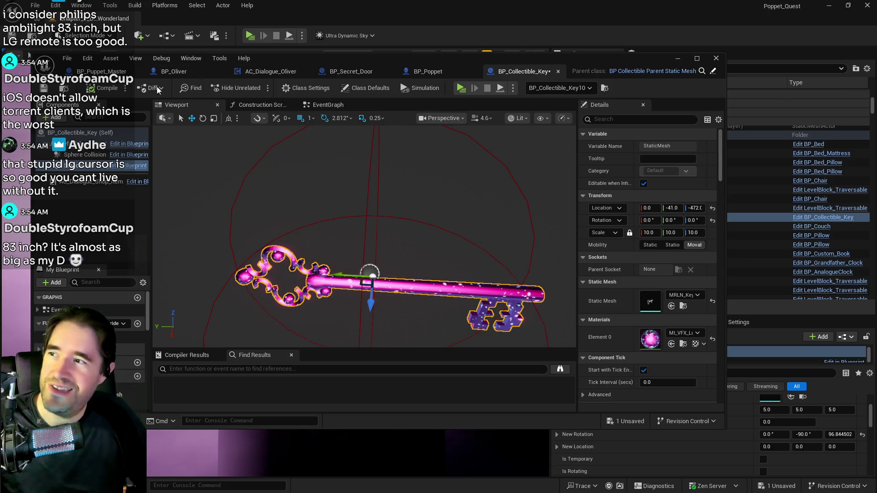
pyautogui.click(45, 88)
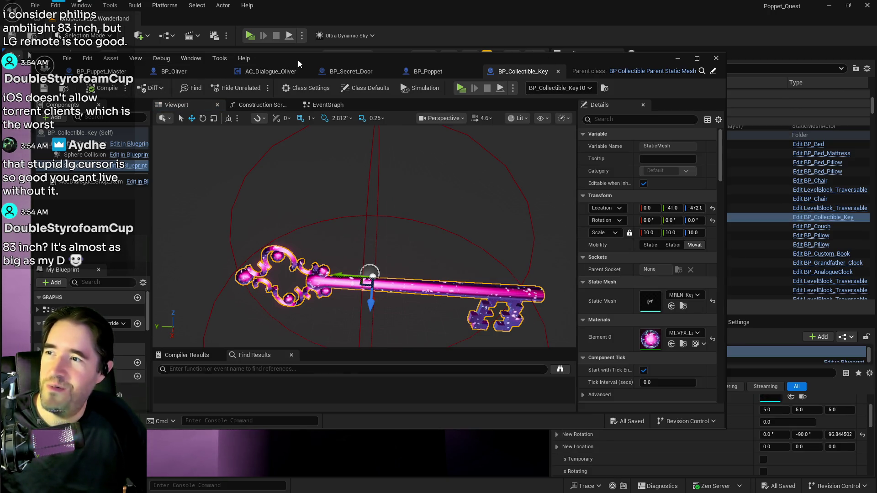
pyautogui.hotkey('alt', 'Tab')
pyautogui.press('f')
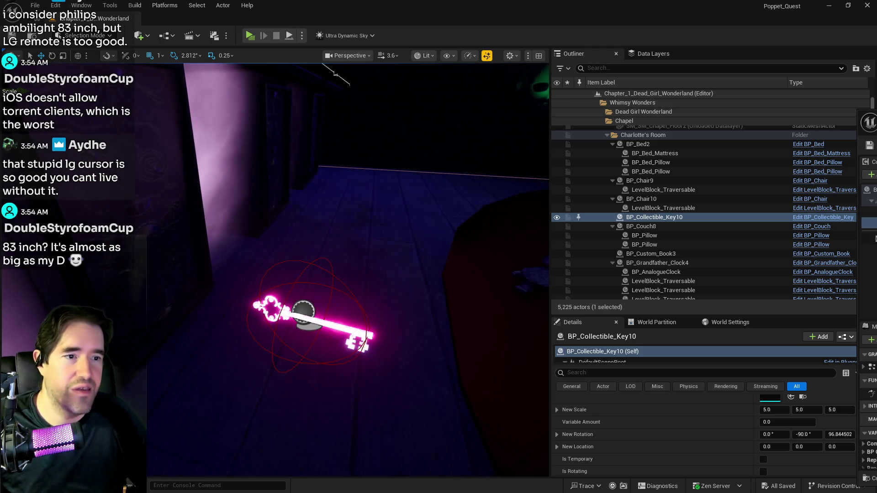
# Step: Apply a dark purple galaxy material to Element 0 and move the Blueprint editor to another screen
pyautogui.hotkey('alt', 'Tab')
pyautogui.moveTo(613, 97); pyautogui.dragTo(616, 93)
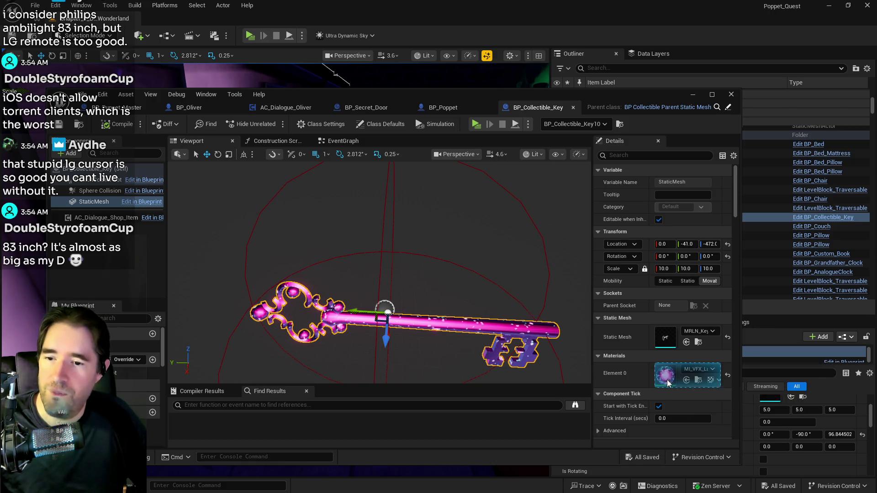
pyautogui.click(727, 375)
pyautogui.moveTo(518, 99)
pyautogui.mouseDown()
pyautogui.moveTo(867, 114)
pyautogui.moveTo(790, 233)
pyautogui.mouseUp()
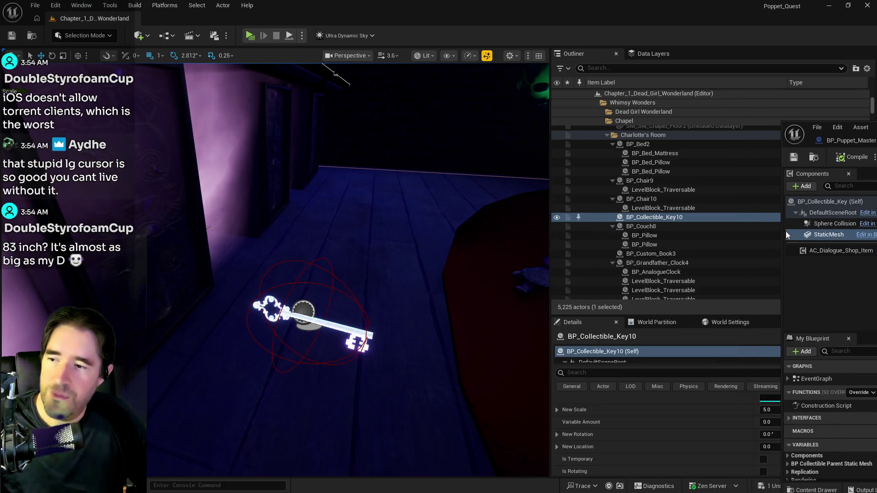
pyautogui.moveTo(844, 133); pyautogui.dragTo(876, 132)
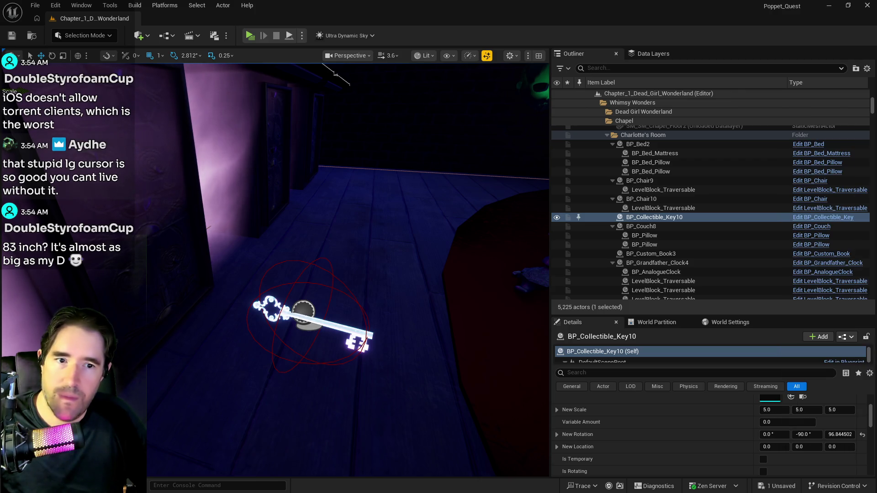
# Step: Undo the stray extra key placed in the room, then select BP_Collectible_Key57 and reopen its Blueprint
pyautogui.moveTo(499, 273)
pyautogui.mouseDown()
pyautogui.moveTo(484, 205)
pyautogui.moveTo(489, 281)
pyautogui.mouseUp()
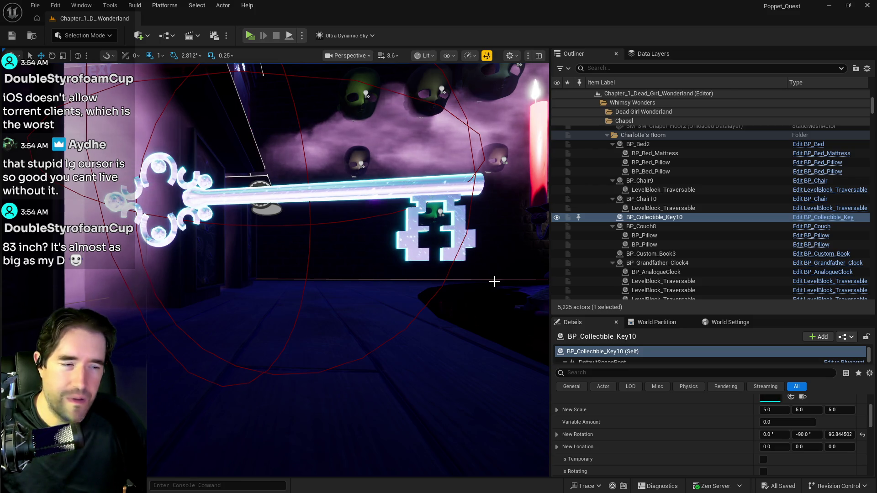
pyautogui.scroll(5, 706, 427)
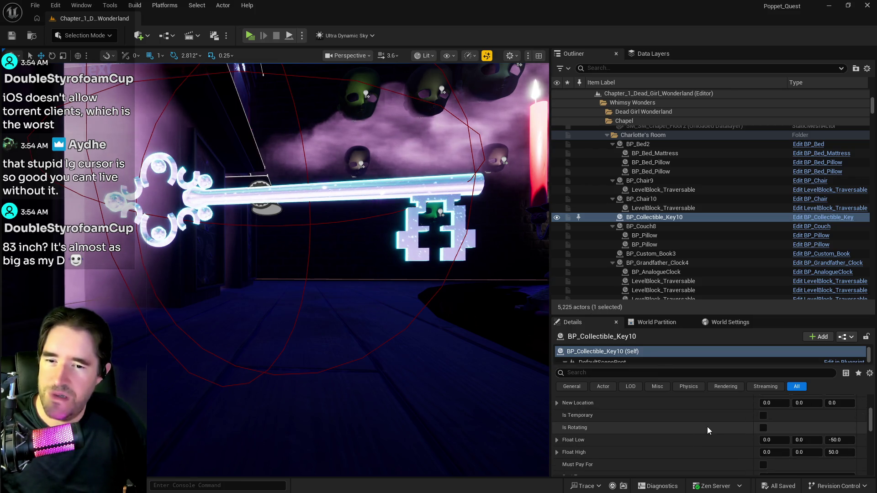
pyautogui.scroll(-10, 707, 426)
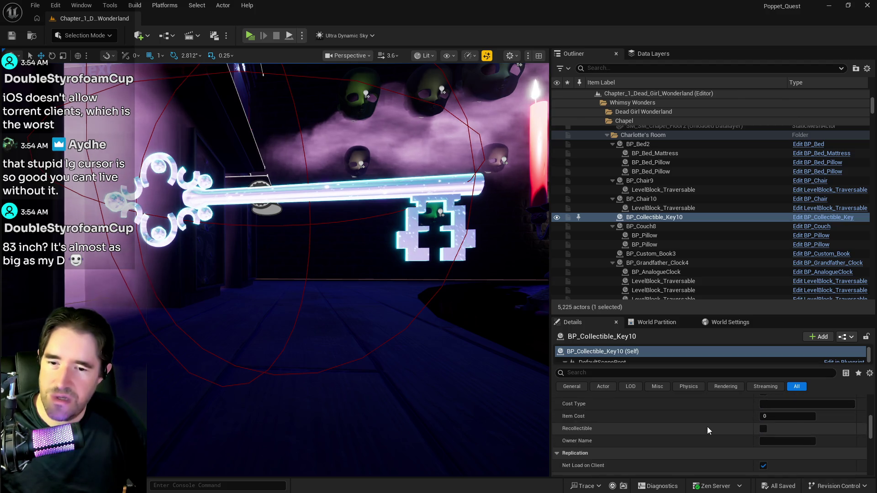
pyautogui.scroll(2, 706, 427)
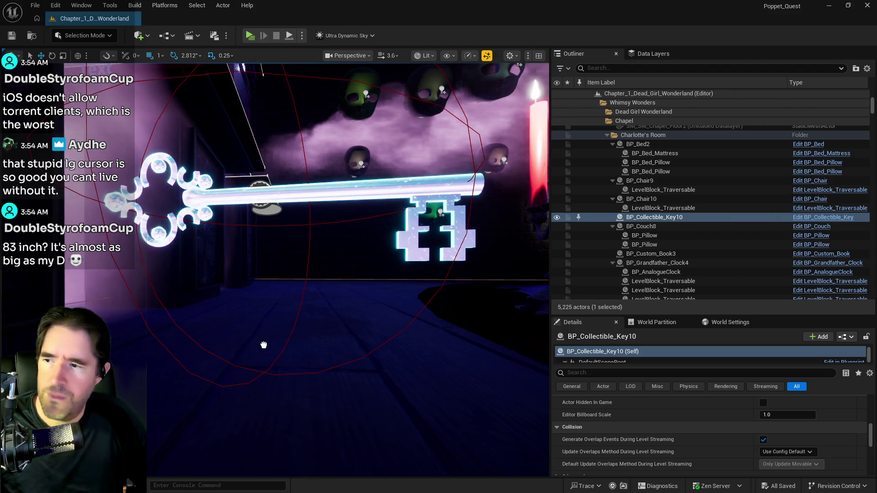
pyautogui.moveTo(251, 332); pyautogui.dragTo(251, 333)
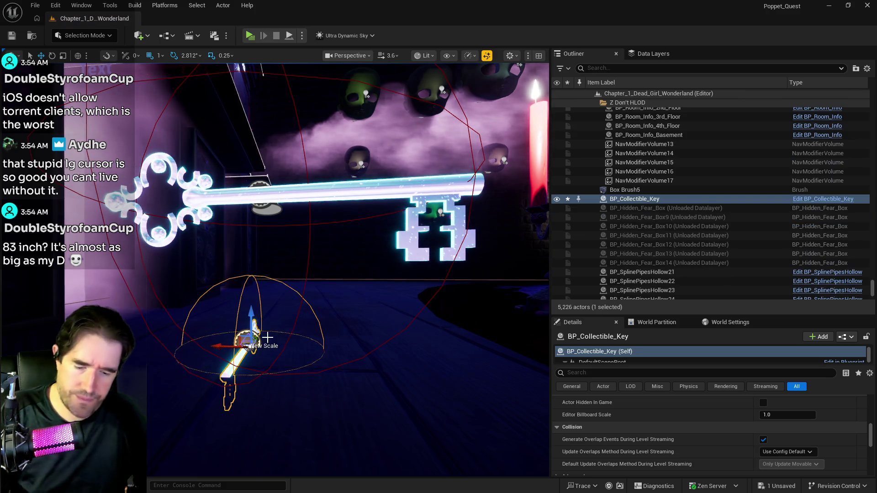
pyautogui.hotkey('ctrl', 'z')
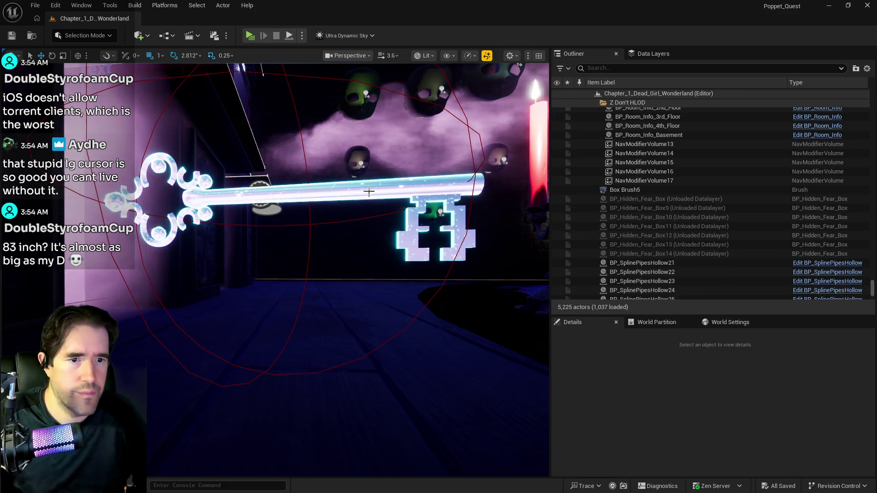
pyautogui.click(369, 192)
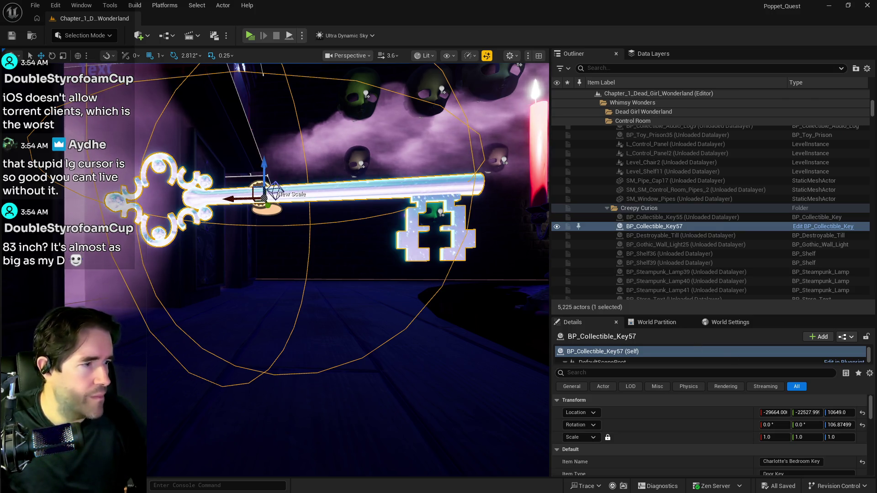
pyautogui.click(822, 226)
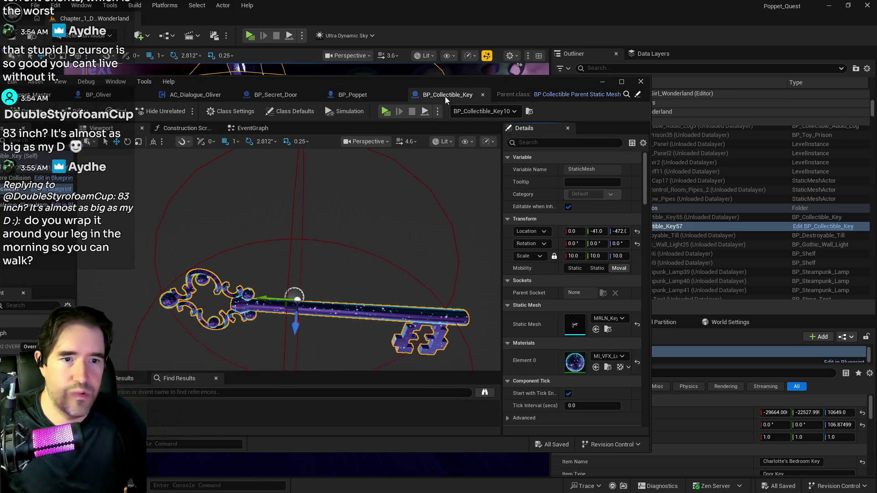
pyautogui.hotkey('alt', 'Tab')
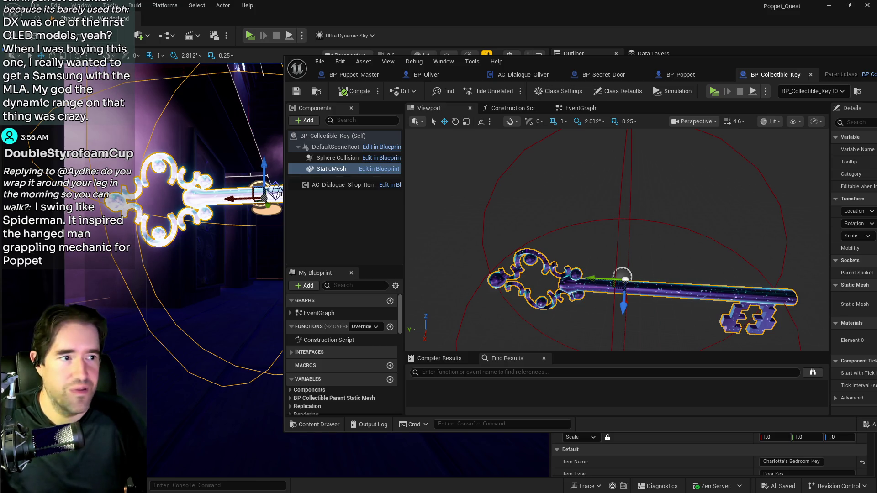
# Step: Try a silver material on Element 0, revert to purple, save, and browse to the material asset
pyautogui.moveTo(782, 64); pyautogui.dragTo(709, 57)
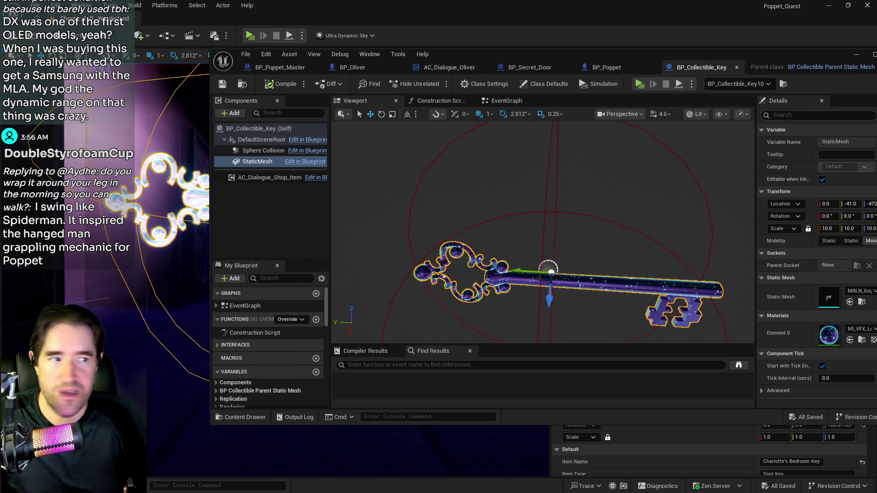
pyautogui.click(849, 340)
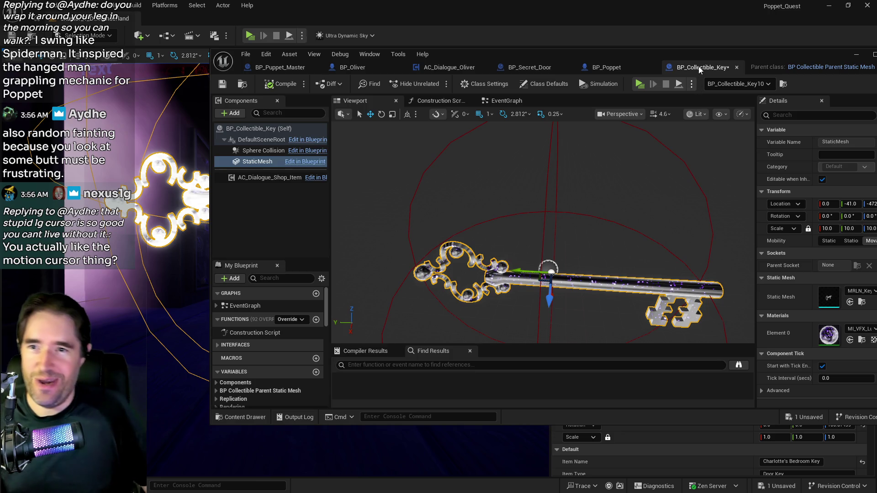
pyautogui.moveTo(695, 47)
pyautogui.mouseDown()
pyautogui.moveTo(436, 58)
pyautogui.moveTo(550, 66)
pyautogui.mouseUp()
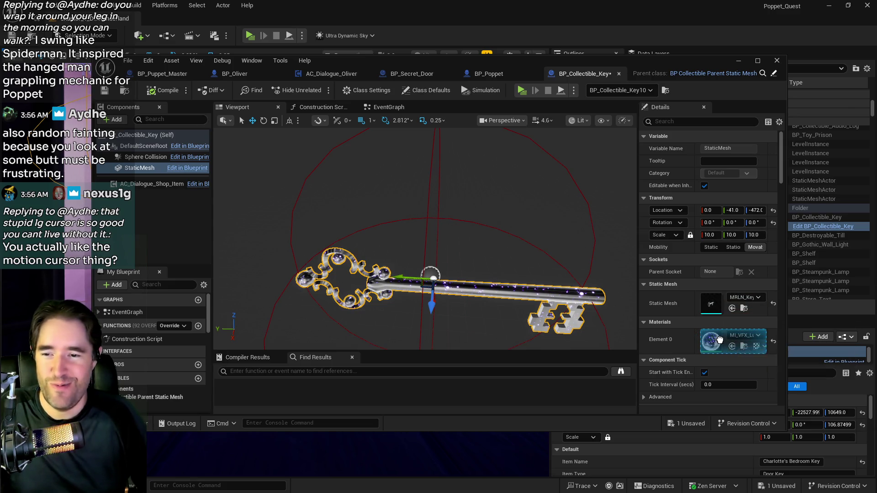
pyautogui.click(104, 90)
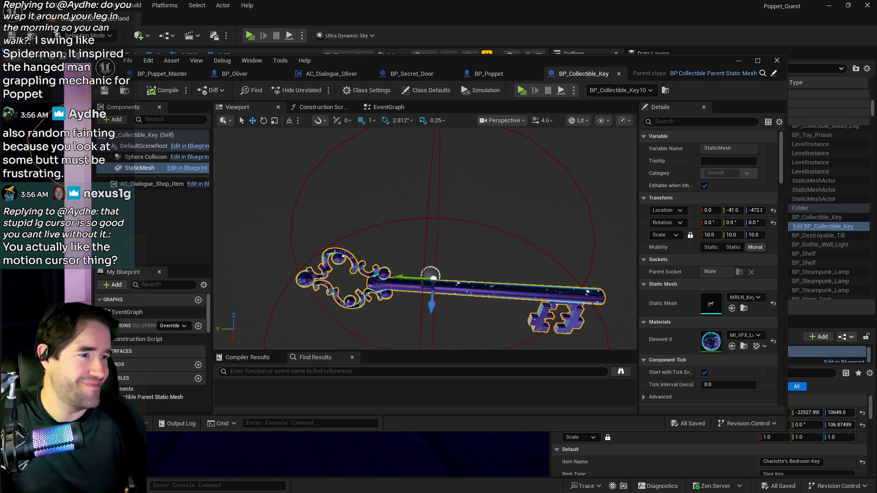
pyautogui.click(743, 347)
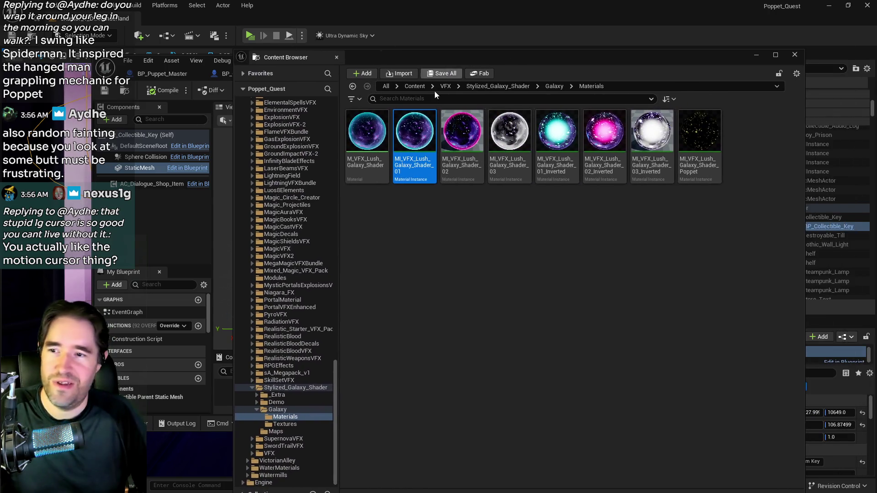
# Step: Duplicate MI_VFX_Lush_Galaxy_Shader_01 as MI_VFX_Lush_Galaxy_Shader_04_Edited
pyautogui.rightClick(404, 141)
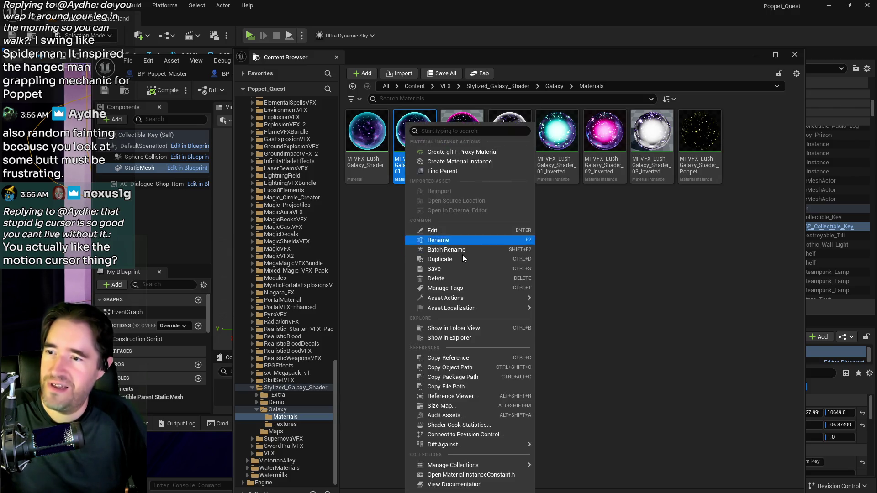
pyautogui.click(462, 261)
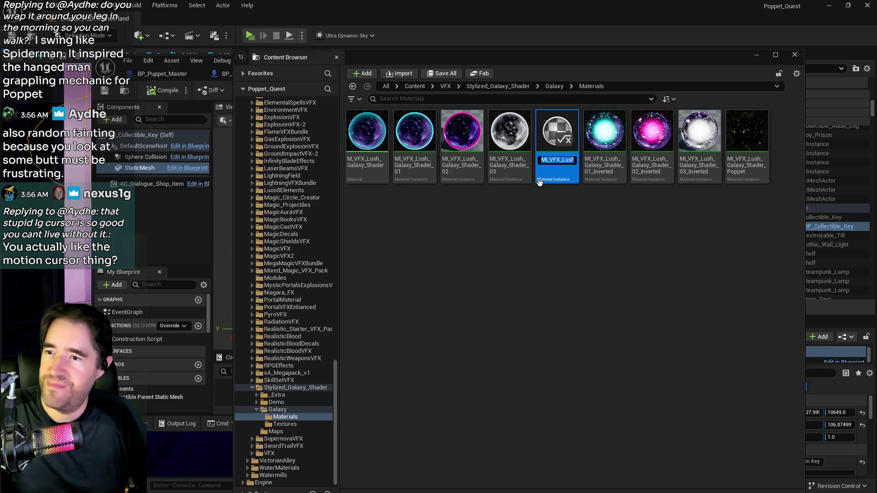
pyautogui.press('End')
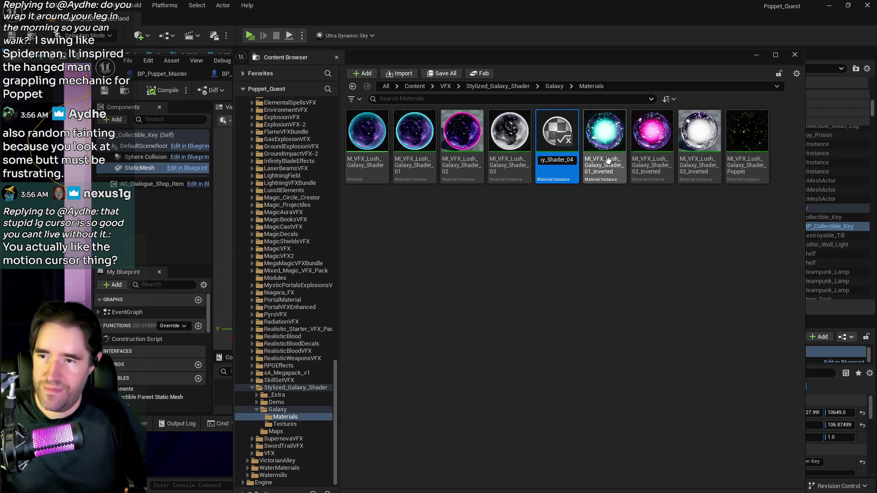
pyautogui.write('Edi')
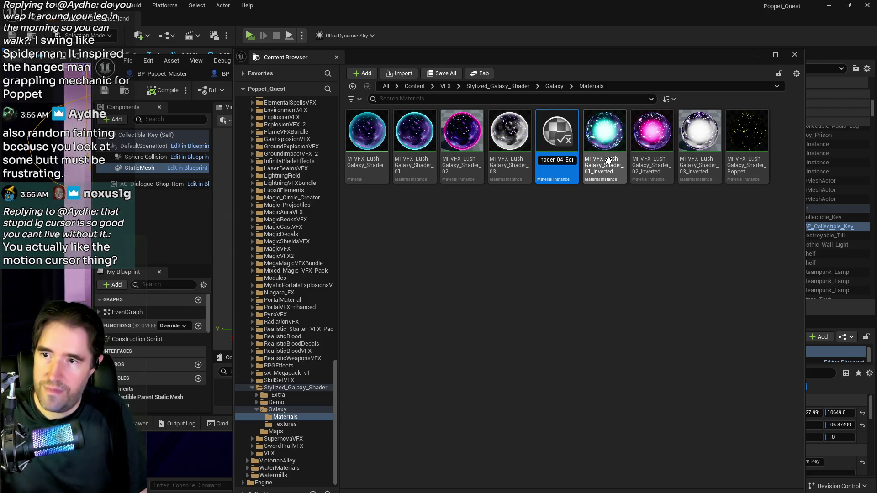
pyautogui.write('d')
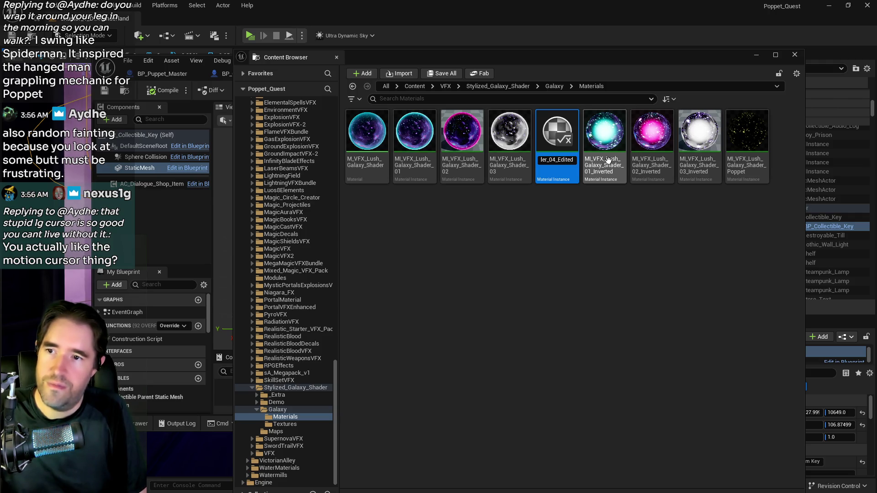
pyautogui.press('Return')
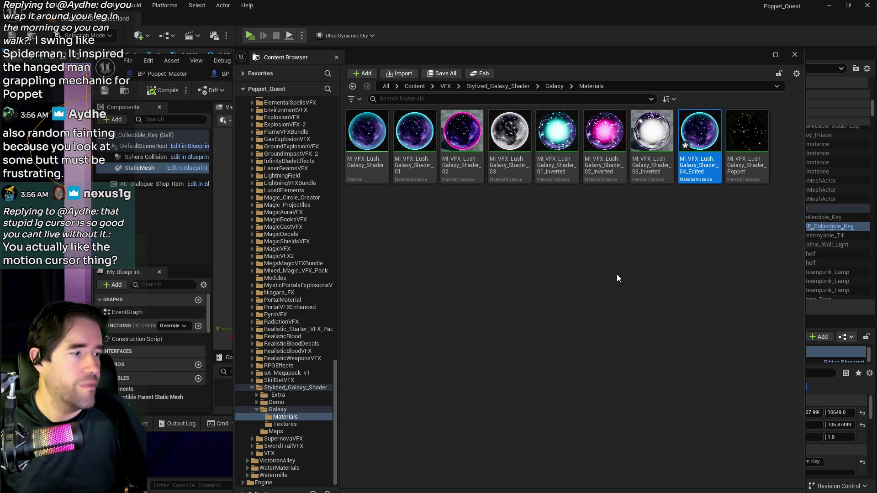
pyautogui.hotkey('alt', 'Tab')
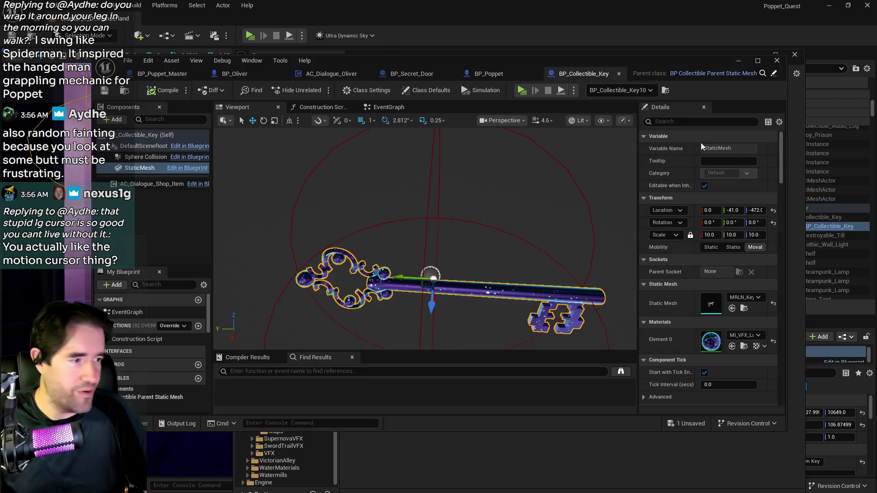
# Step: Save the instance and set Fresnel Emission Intensity to 1.0 and Fresnel Power to 8.0
pyautogui.hotkey('ctrl', 's')
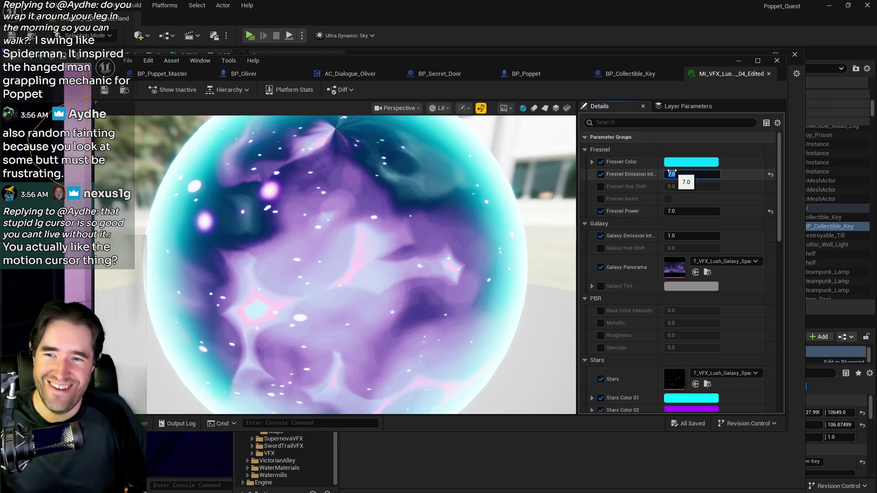
pyautogui.write('1')
pyautogui.press('Return')
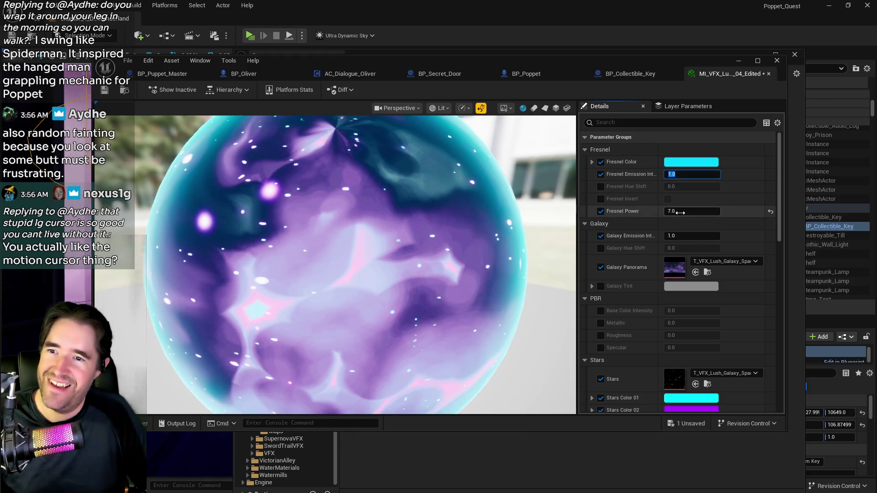
pyautogui.write('1')
pyautogui.press('Return')
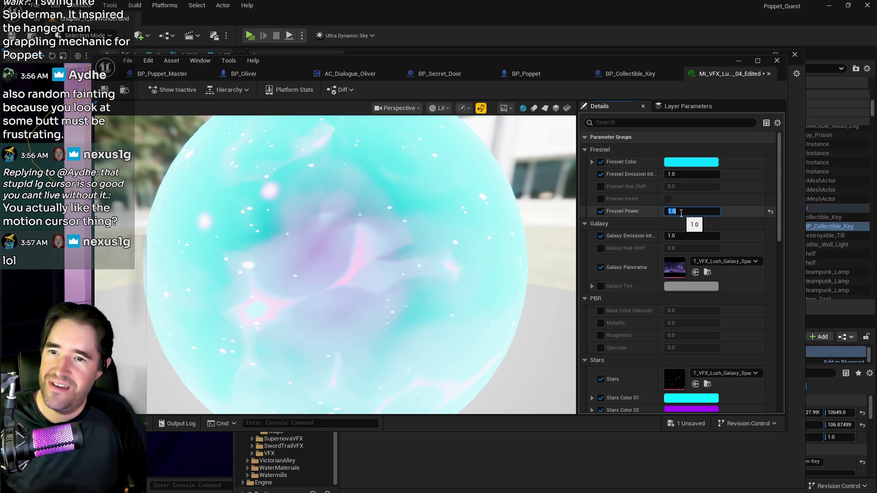
pyautogui.write('8')
pyautogui.press('Return')
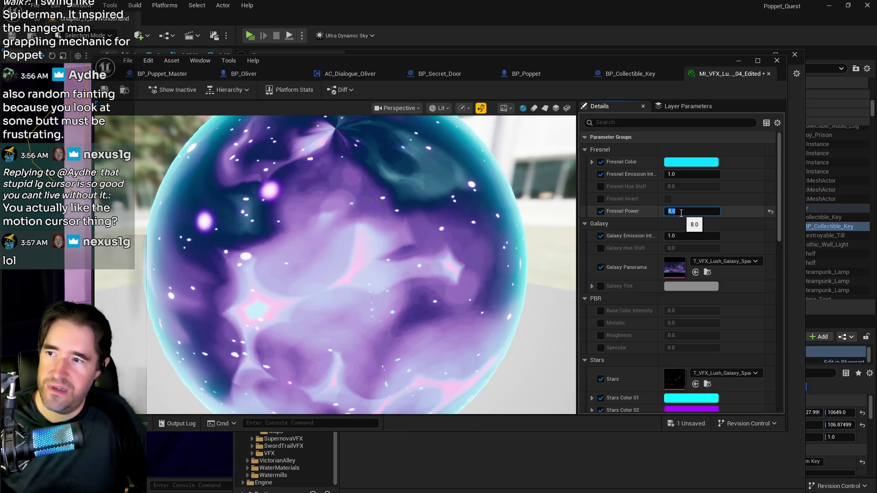
# Step: Set Galaxy Emission Intensity to 0.0 and return to the level editor
pyautogui.click(684, 236)
pyautogui.write('0')
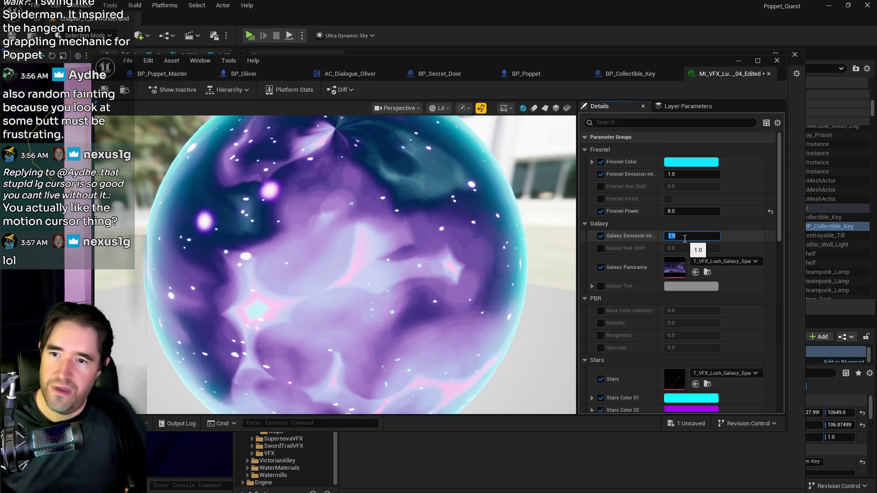
pyautogui.press('Return')
pyautogui.moveTo(442, 61); pyautogui.dragTo(478, 62)
pyautogui.click(653, 54)
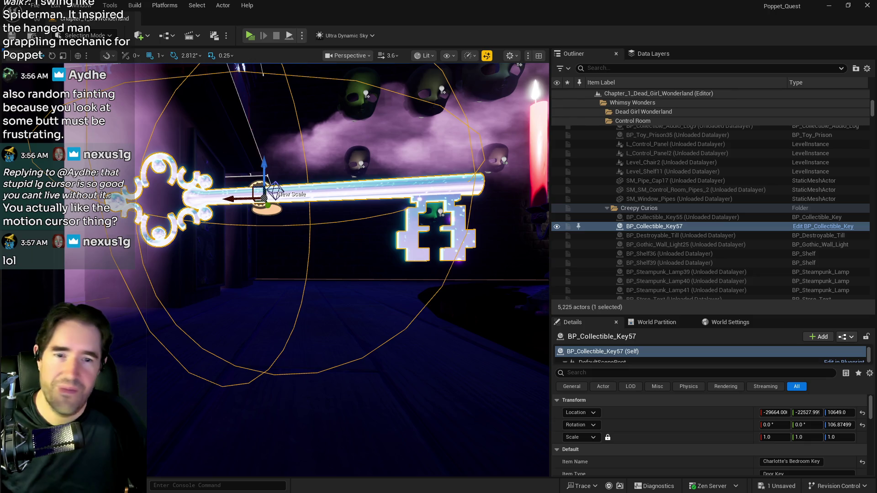
# Step: Save all changes, open BP_Collectible_Key and move it aside, then frame the key in the viewport
pyautogui.hotkey('ctrl', 's')
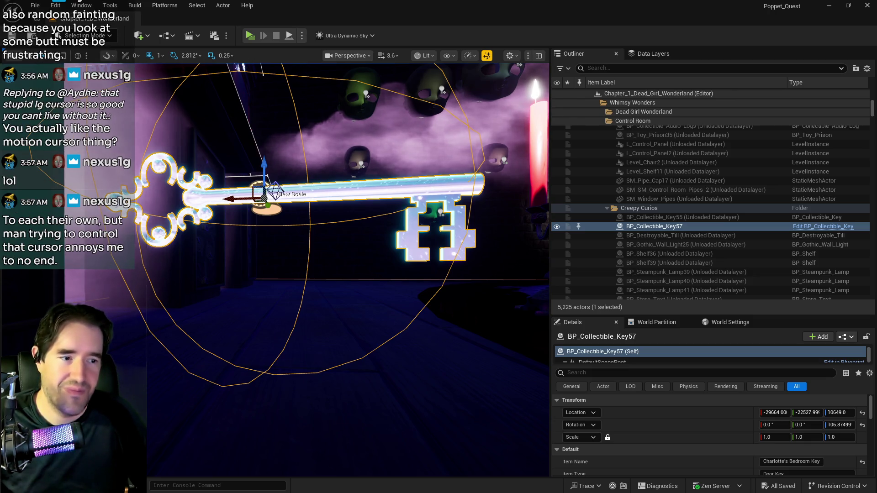
pyautogui.hotkey('ctrl', 'e')
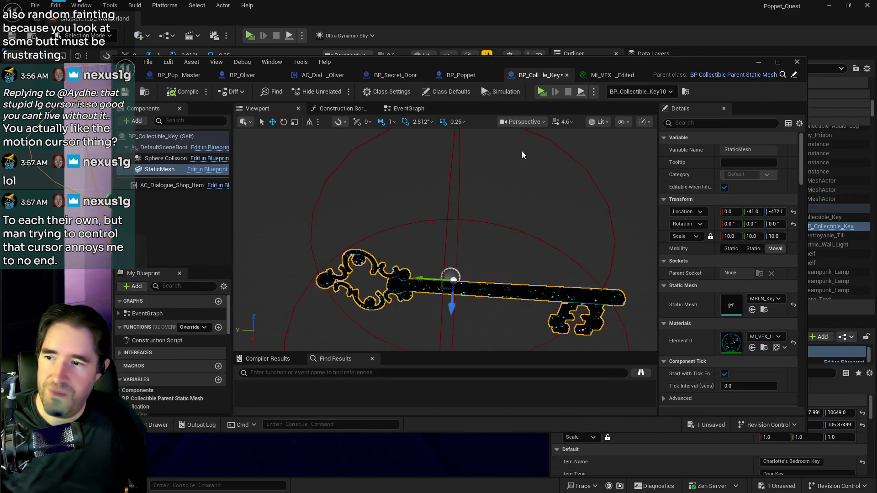
pyautogui.moveTo(494, 64)
pyautogui.mouseDown()
pyautogui.moveTo(876, 114)
pyautogui.moveTo(876, 137)
pyautogui.mouseUp()
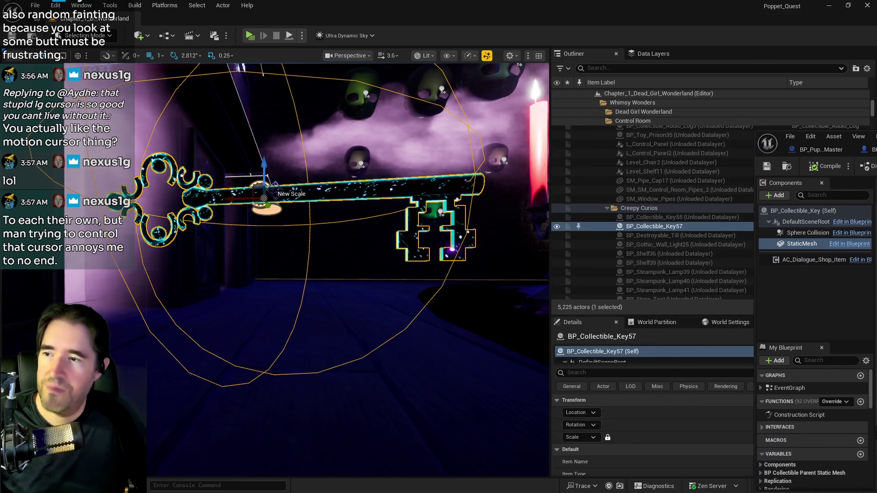
pyautogui.moveTo(320, 274); pyautogui.dragTo(311, 137)
pyautogui.press('f')
pyautogui.press('f')
pyautogui.press('f')
pyautogui.press('f')
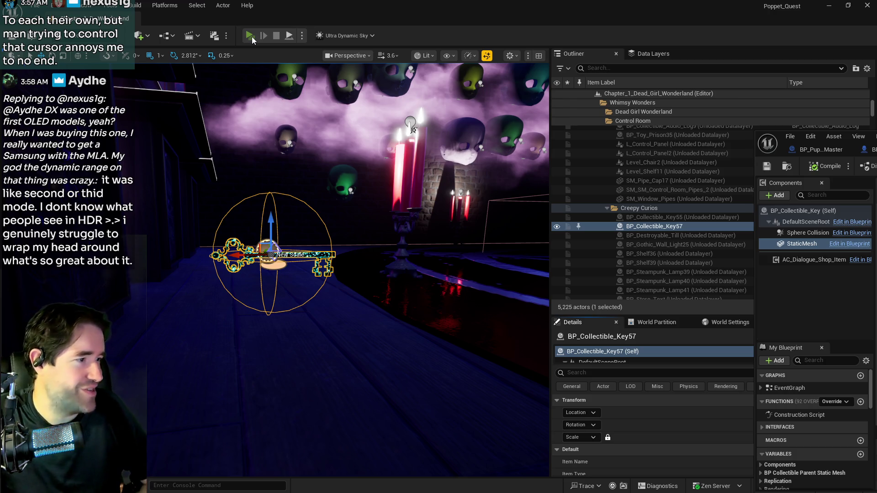
# Step: Play the level, walk the character forward into the key to collect it, then stop playing
pyautogui.click(251, 37)
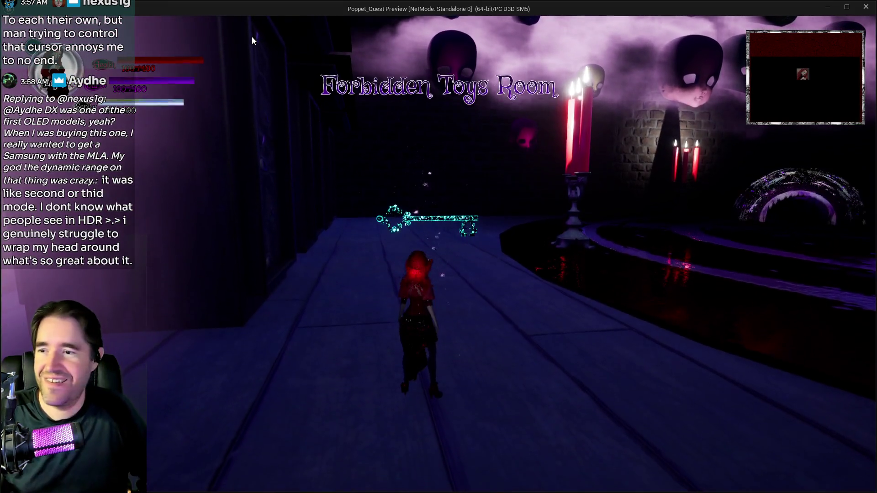
pyautogui.click(239, 128)
pyautogui.press('w')
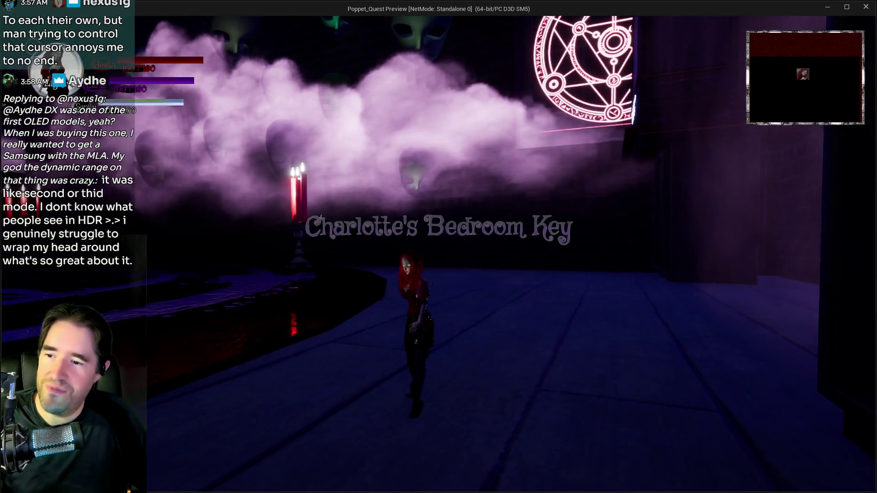
pyautogui.hotkey('alt', 'Tab')
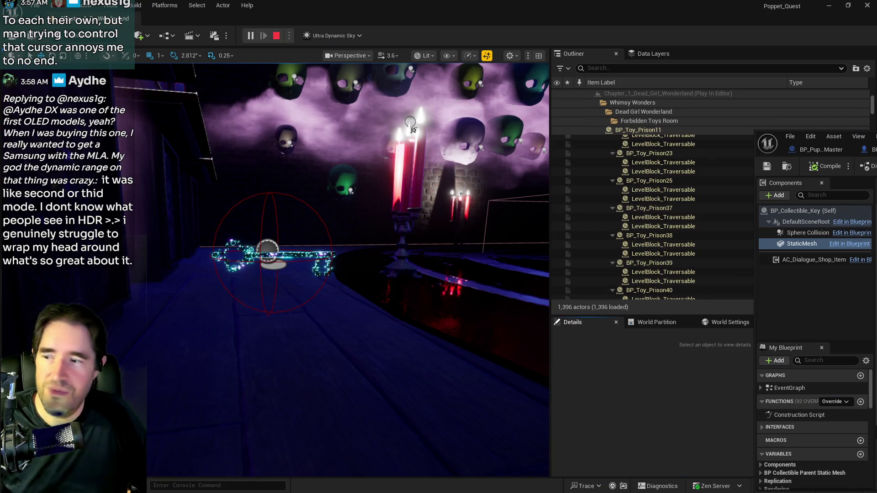
pyautogui.press('Escape')
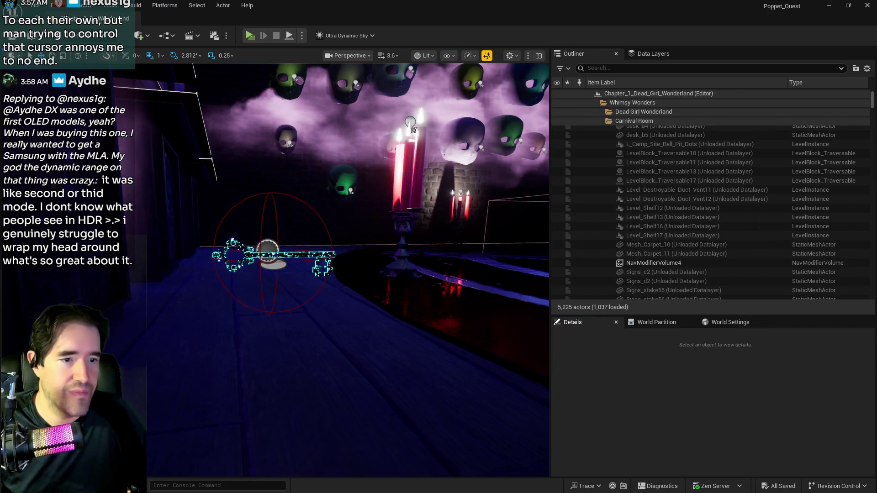
# Step: Place the MI_VFX material instance editor beside the level viewport, with the camera close to the key
pyautogui.moveTo(876, 188)
pyautogui.mouseDown()
pyautogui.moveTo(809, 189)
pyautogui.moveTo(747, 103)
pyautogui.moveTo(752, 92)
pyautogui.mouseUp()
pyautogui.click(830, 197)
pyautogui.moveTo(206, 247); pyautogui.dragTo(189, 231)
pyautogui.moveTo(645, 91)
pyautogui.mouseDown()
pyautogui.moveTo(513, 60)
pyautogui.moveTo(430, 75)
pyautogui.mouseUp()
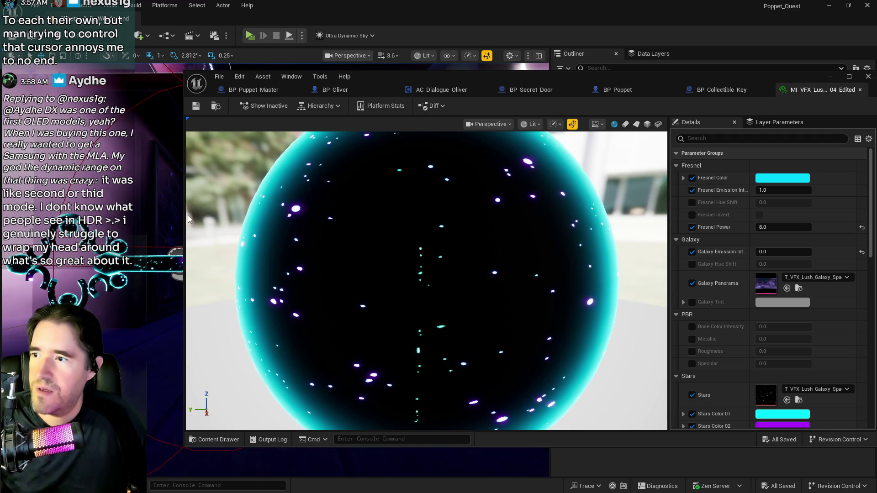
pyautogui.moveTo(188, 216); pyautogui.dragTo(401, 237)
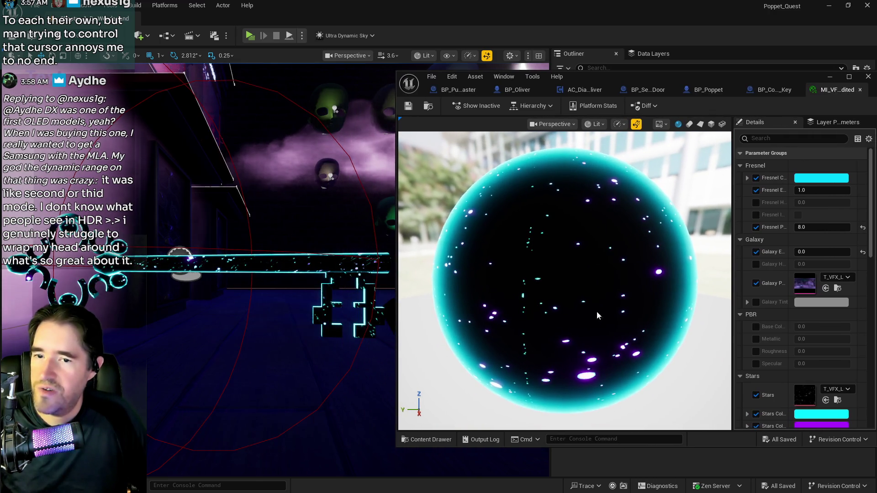
# Step: Set Galaxy Emission Intensity to 0.1 and open the Fresnel colour swatch
pyautogui.click(811, 254)
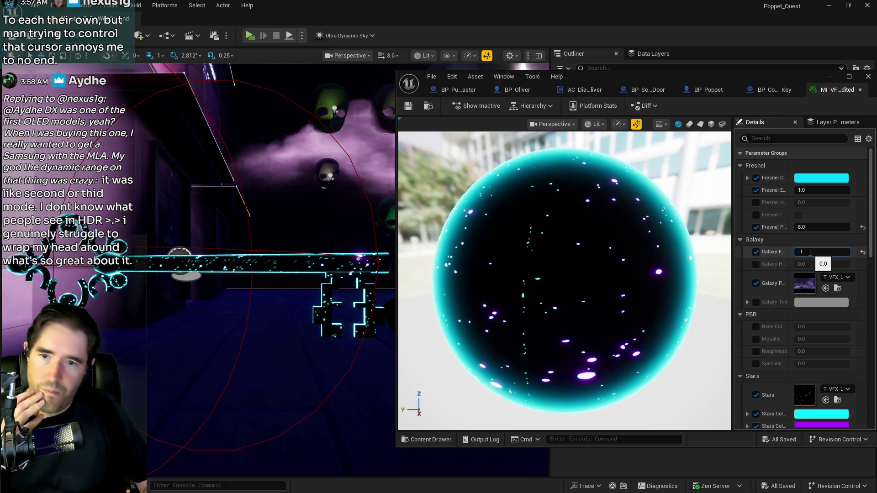
pyautogui.press('Return')
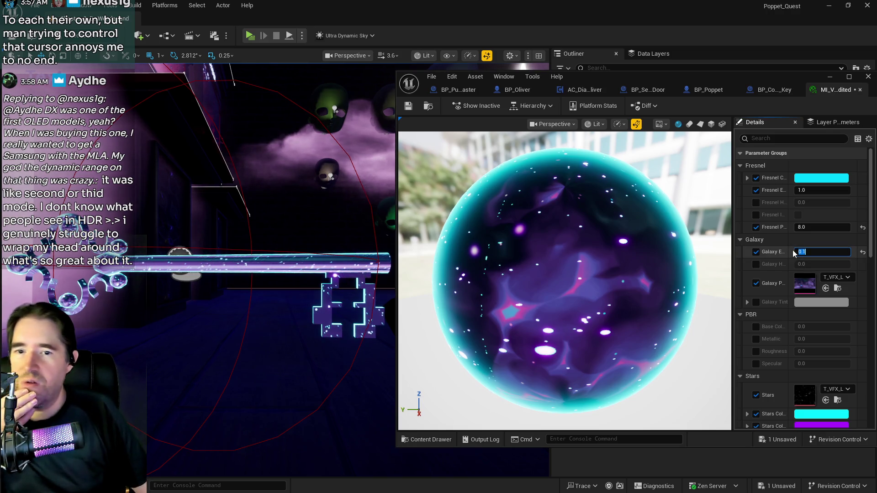
pyautogui.click(808, 178)
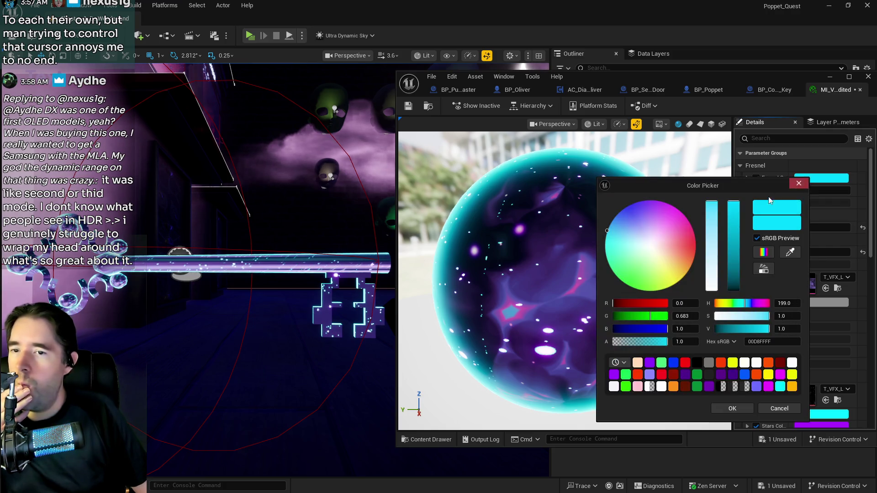
# Step: Keep the cyan Fresnel colour after trying purple, and set Fresnel Emission Intensity to 0.1
pyautogui.moveTo(667, 231)
pyautogui.mouseDown()
pyautogui.moveTo(631, 204)
pyautogui.moveTo(654, 269)
pyautogui.moveTo(622, 273)
pyautogui.moveTo(634, 244)
pyautogui.moveTo(629, 205)
pyautogui.mouseUp()
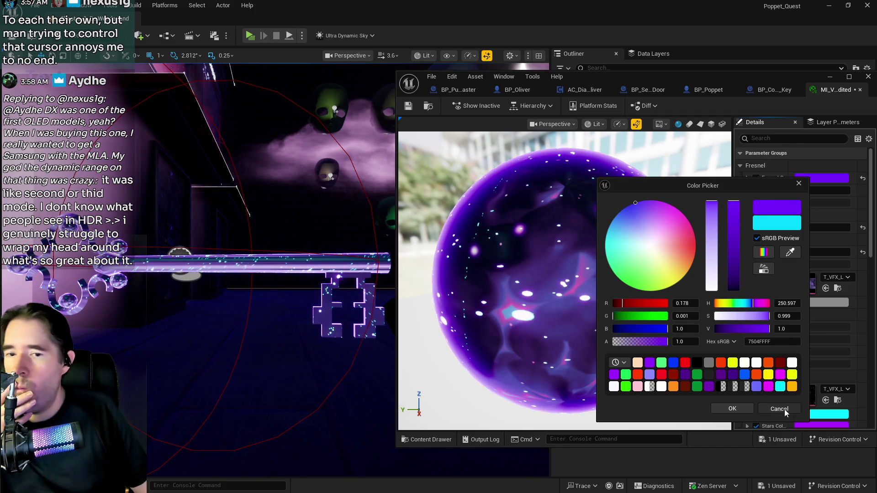
pyautogui.click(790, 410)
pyautogui.click(818, 190)
pyautogui.write('.')
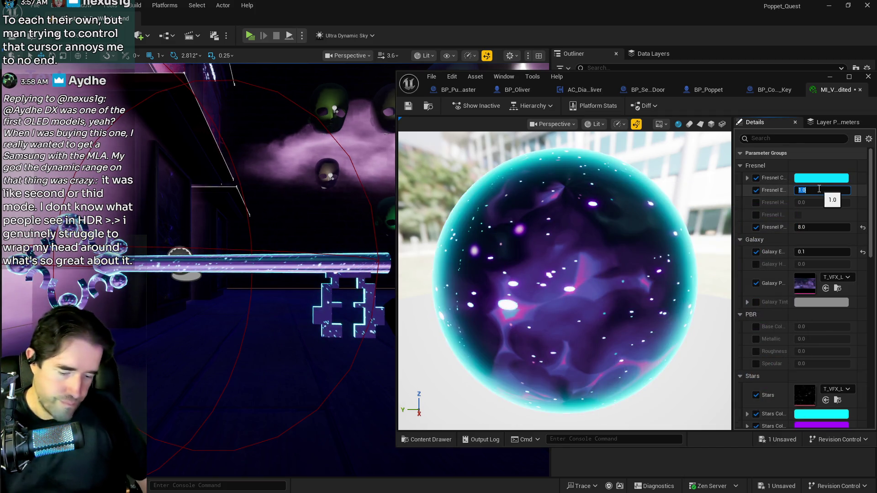
pyautogui.write('1')
pyautogui.press('Return')
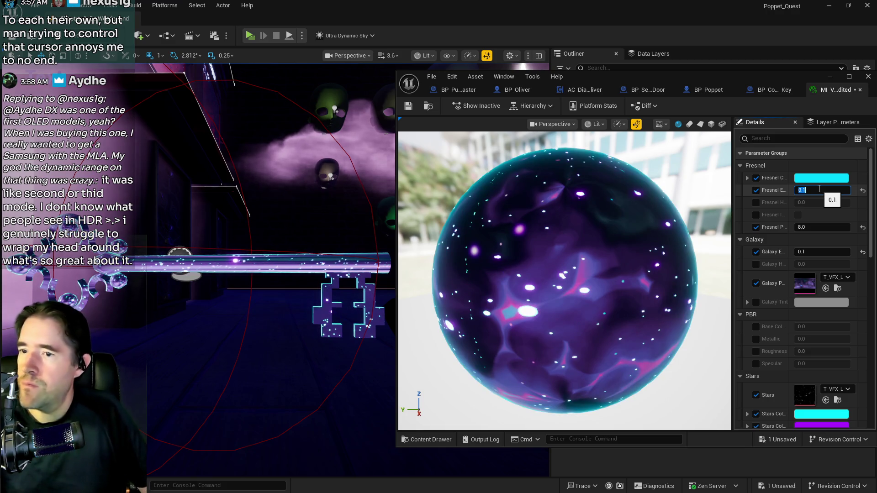
# Step: Change Stars Color 01 to red
pyautogui.scroll(-1, 797, 382)
pyautogui.scroll(-2, 797, 383)
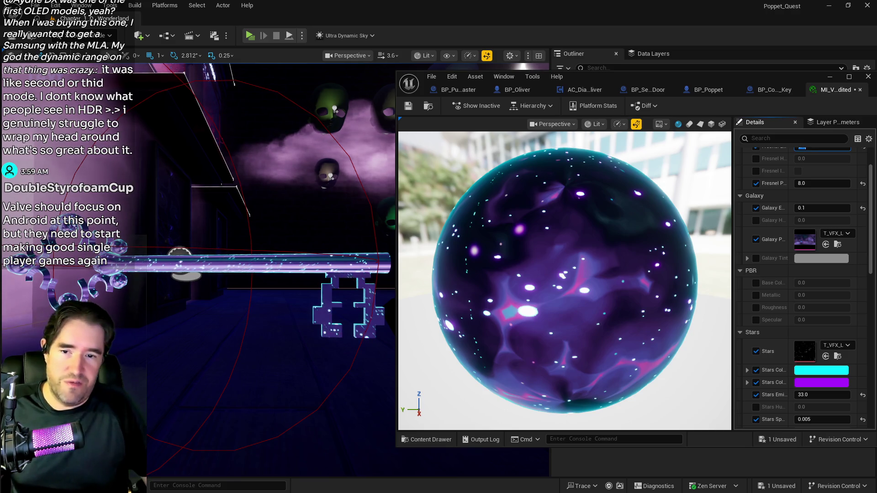
pyautogui.click(803, 373)
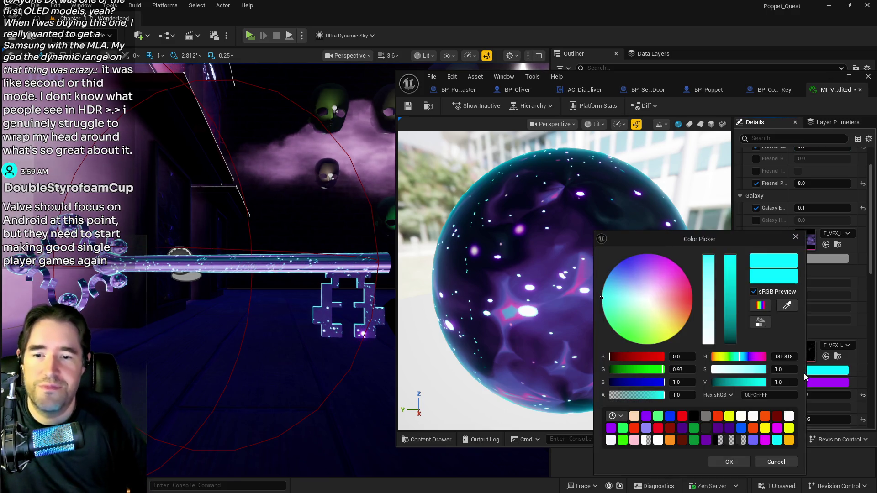
pyautogui.moveTo(646, 304); pyautogui.dragTo(692, 299)
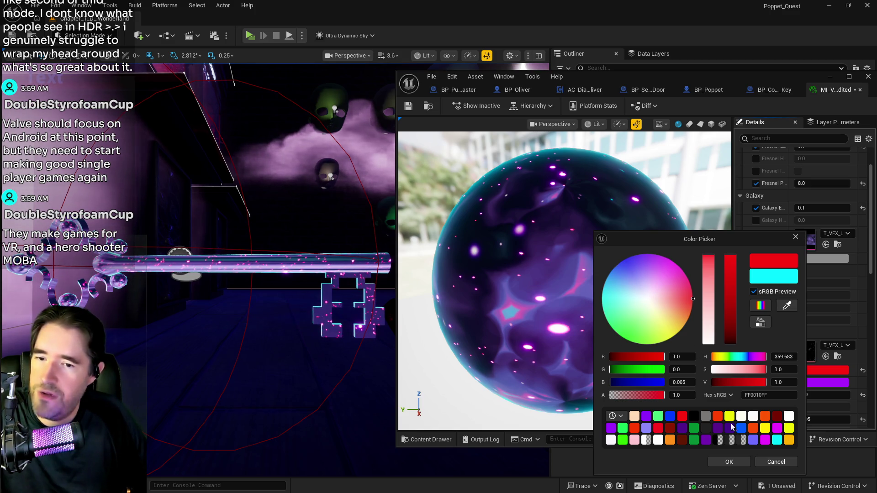
pyautogui.click(729, 462)
# Step: Try cyan and then pale pink (FFEBF4FF) for Stars Color 02
pyautogui.click(819, 382)
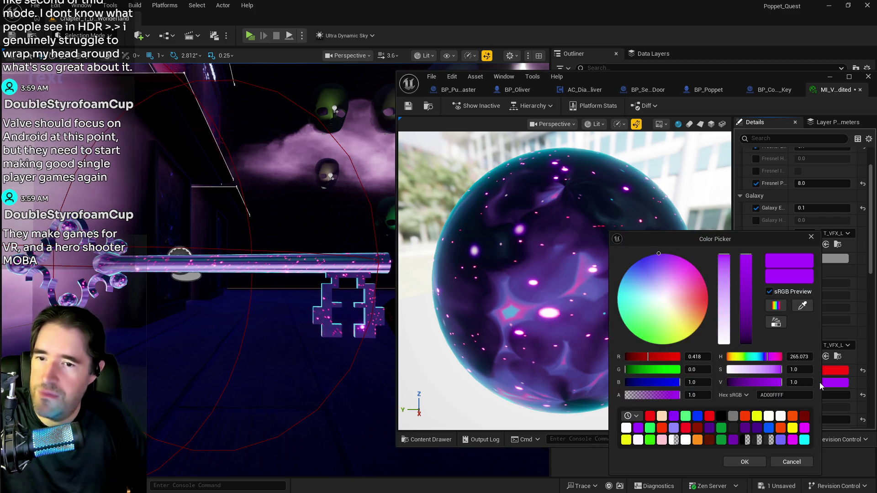
pyautogui.moveTo(685, 312); pyautogui.dragTo(619, 286)
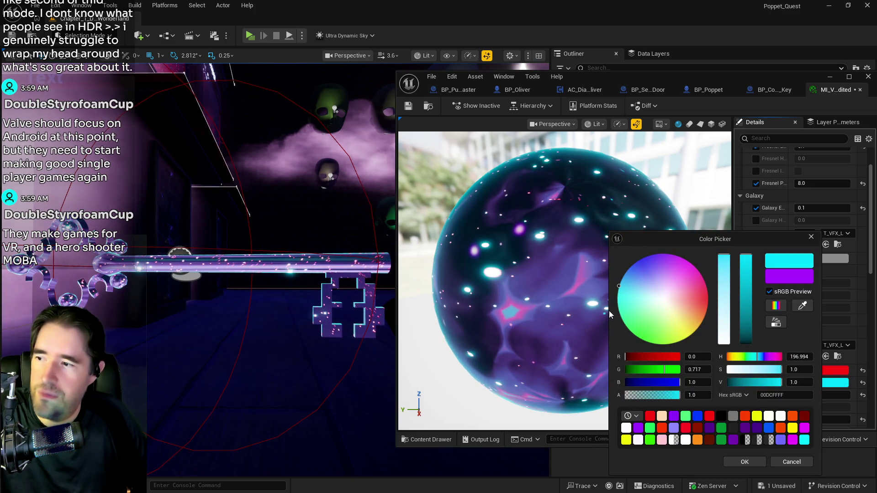
pyautogui.moveTo(654, 308); pyautogui.dragTo(669, 296)
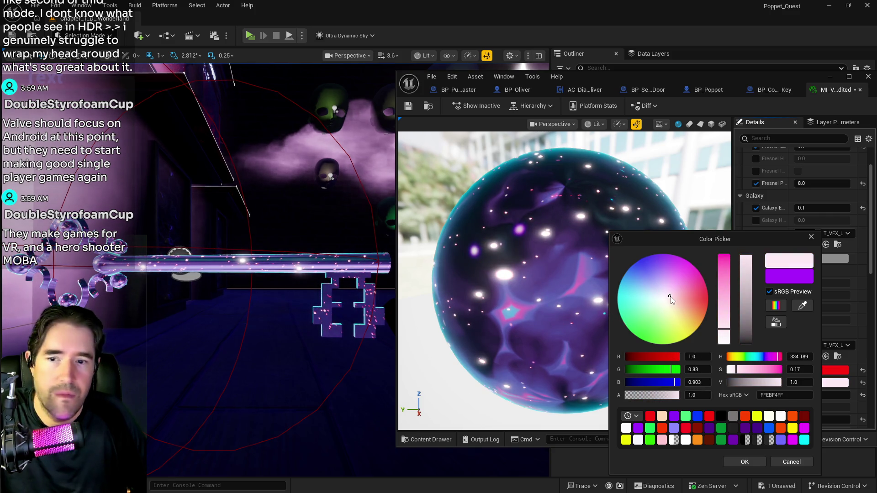
pyautogui.moveTo(703, 240); pyautogui.dragTo(560, 224)
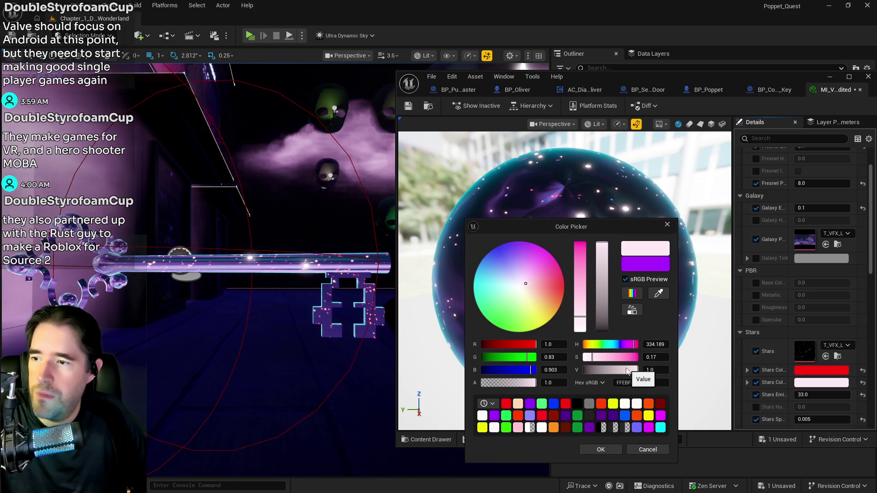
# Step: Discard the pink Stars Color 02 and undo Stars Color 01 back to cyan
pyautogui.click(657, 450)
pyautogui.click(55, 5)
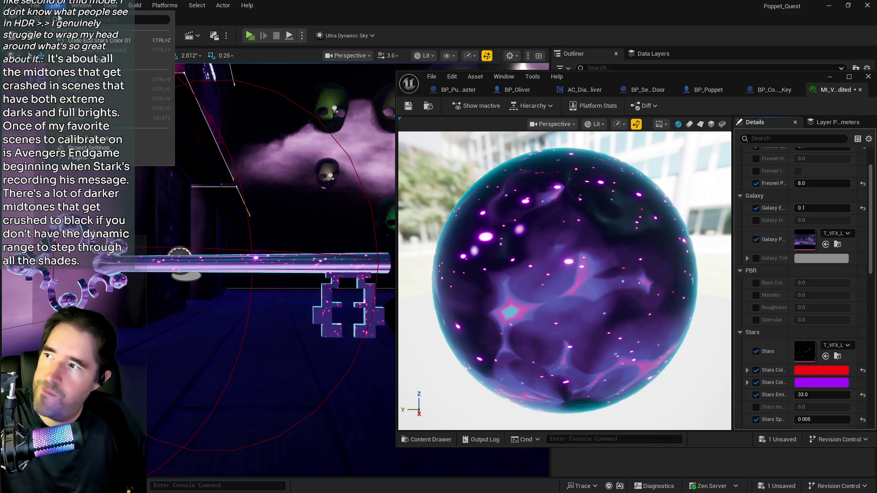
pyautogui.click(55, 5)
pyautogui.hotkey('ctrl', 'z')
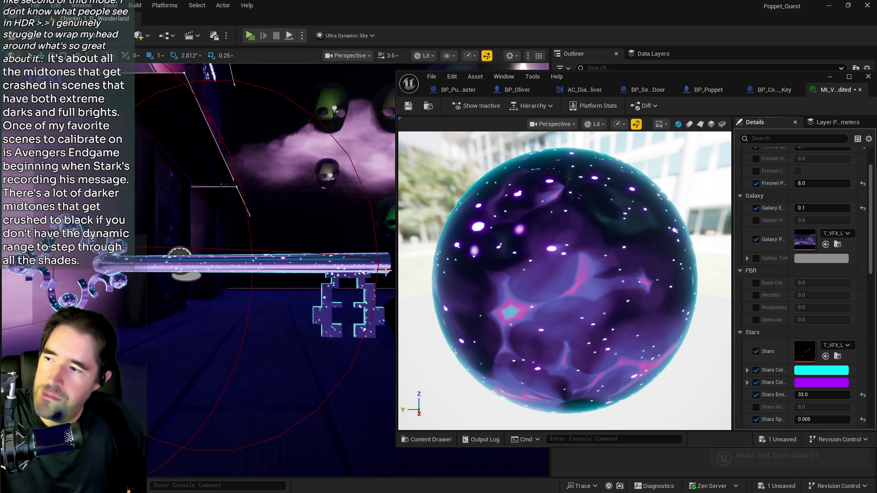
# Step: Try Stars Emissive 1.0, restore it to 33, and swap in the greyscale galaxy texture
pyautogui.scroll(-2, 815, 374)
pyautogui.scroll(-5, 815, 373)
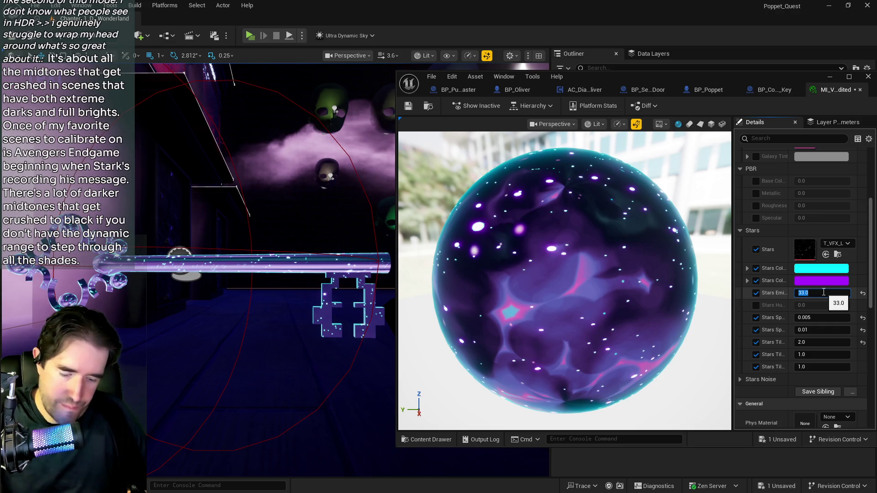
pyautogui.write('1')
pyautogui.press('Return')
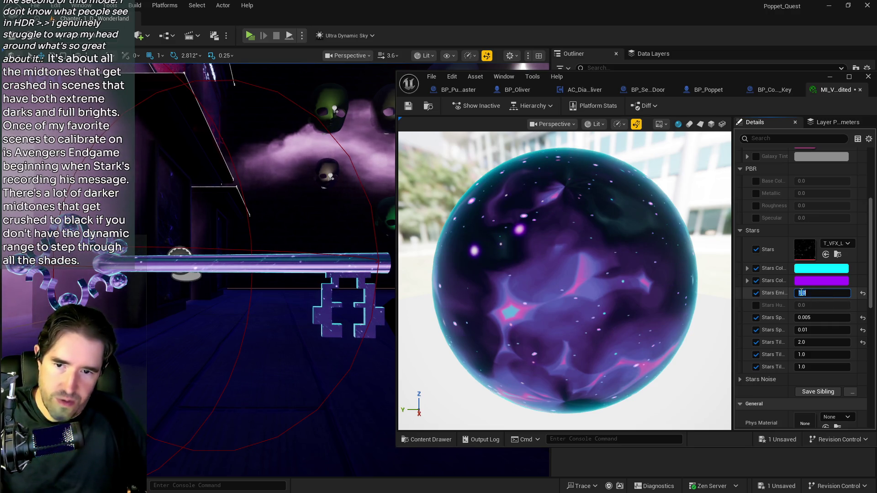
pyautogui.write('3')
pyautogui.press('Return')
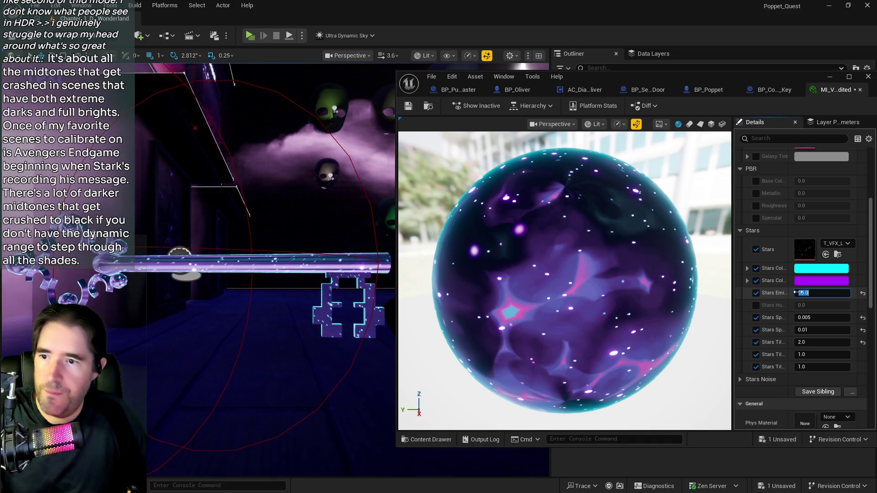
pyautogui.scroll(-4, 775, 345)
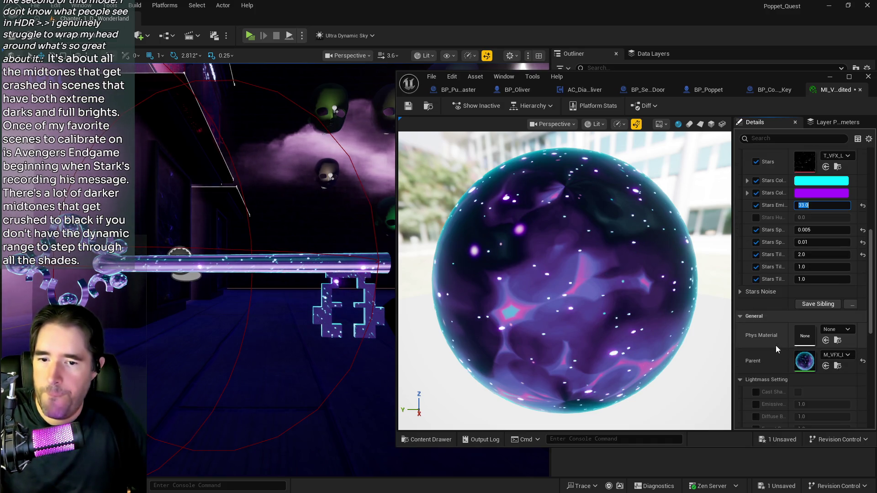
pyautogui.scroll(10, 776, 346)
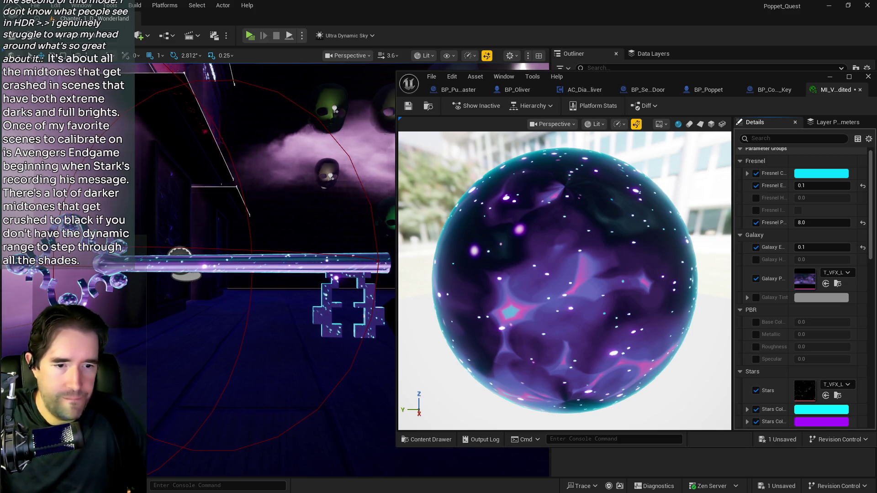
pyautogui.click(825, 283)
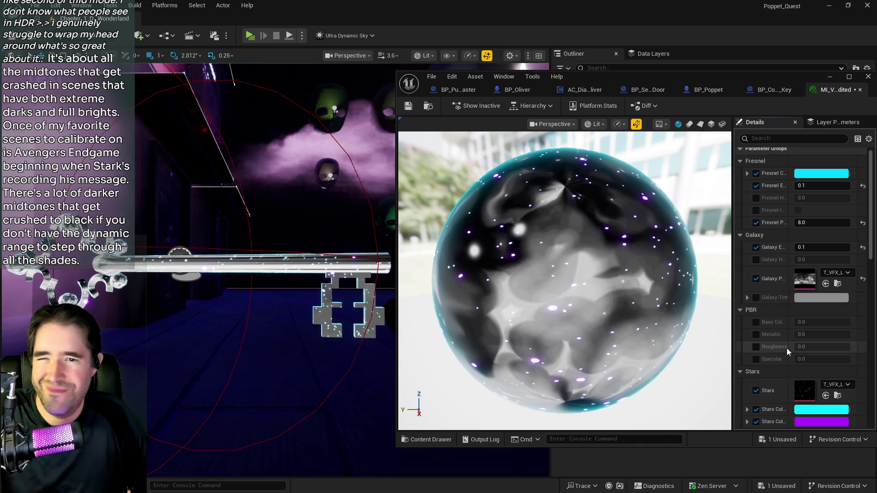
# Step: Set Galaxy Emissive to 0, save the material instance, and move its editor aside
pyautogui.scroll(1, 786, 351)
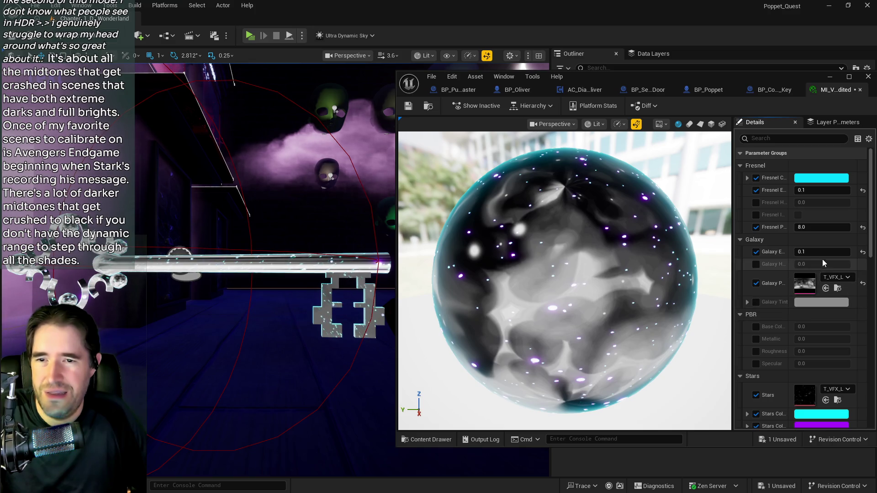
pyautogui.click(862, 252)
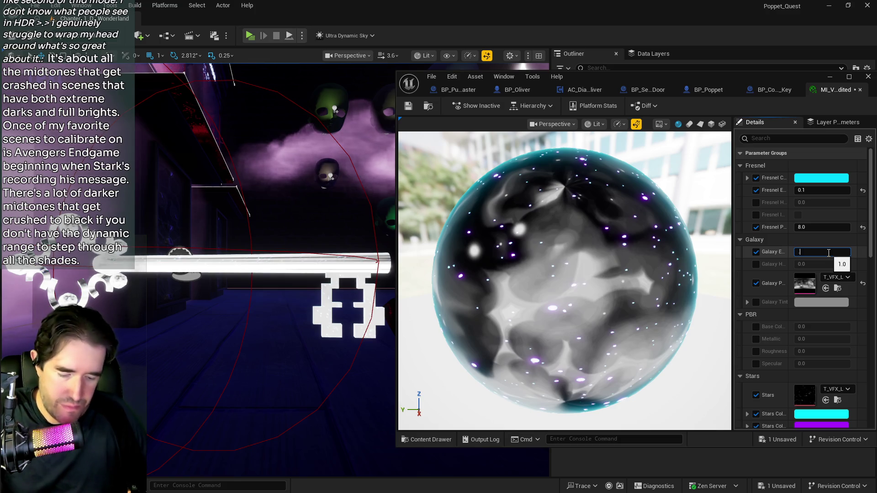
pyautogui.write('0')
pyautogui.press('Return')
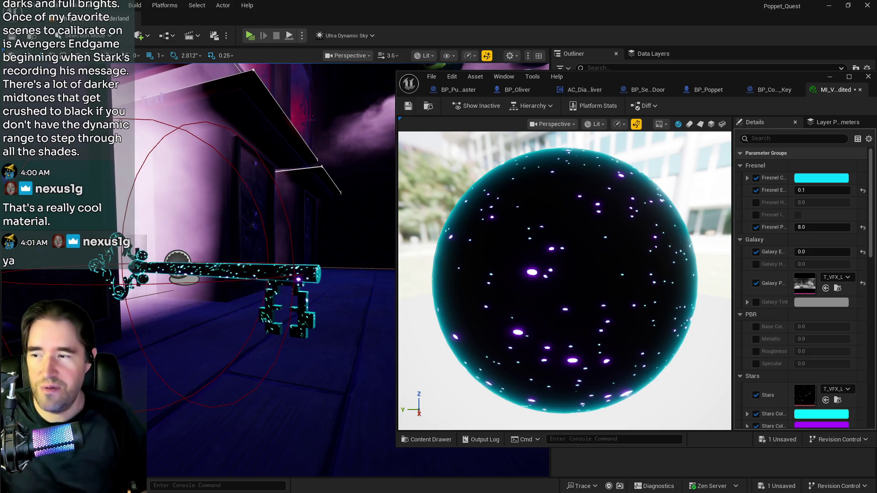
pyautogui.hotkey('ctrl', 's')
pyautogui.moveTo(581, 85); pyautogui.dragTo(876, 87)
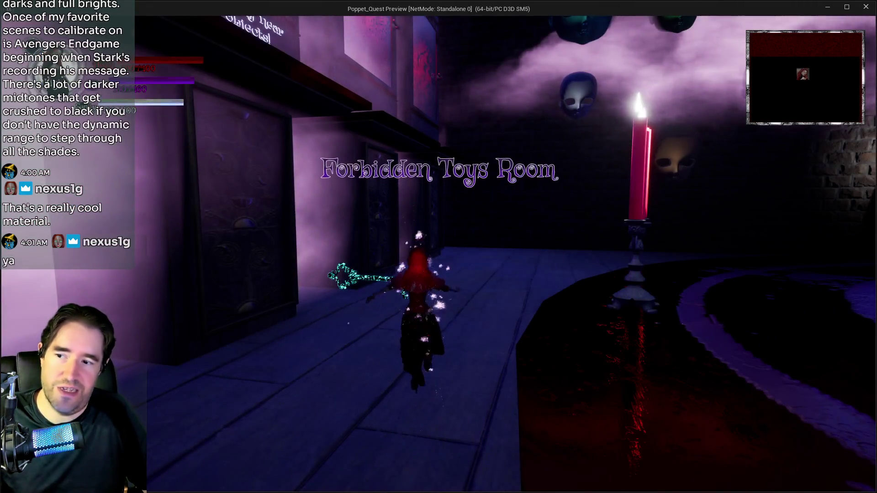
# Step: Run the character up to the floating key to view its cyan starry glow, then stop playing
pyautogui.press('w')
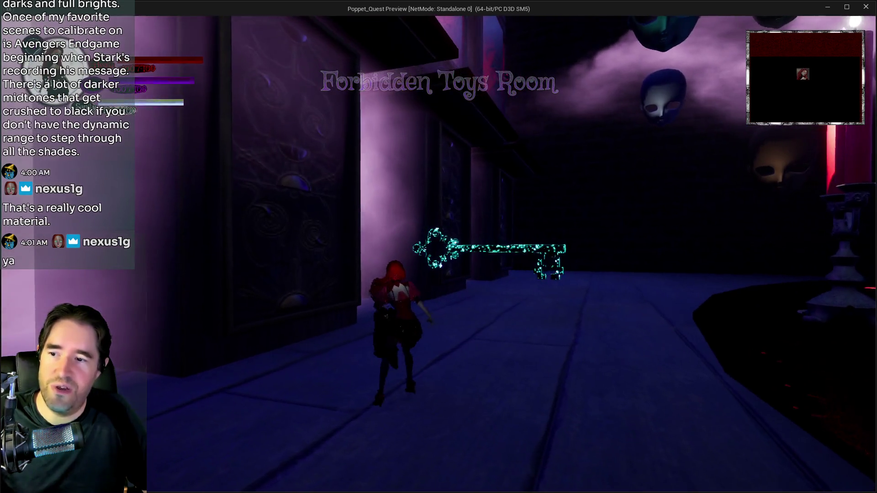
pyautogui.press('w')
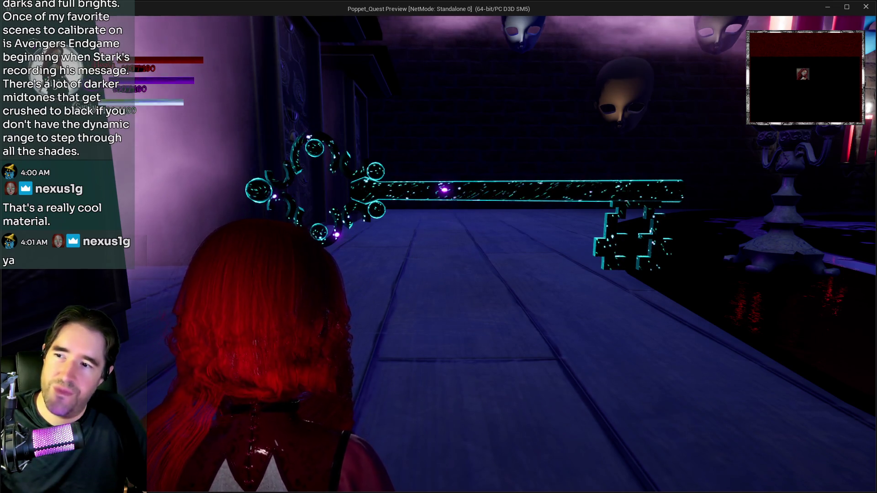
pyautogui.press('w')
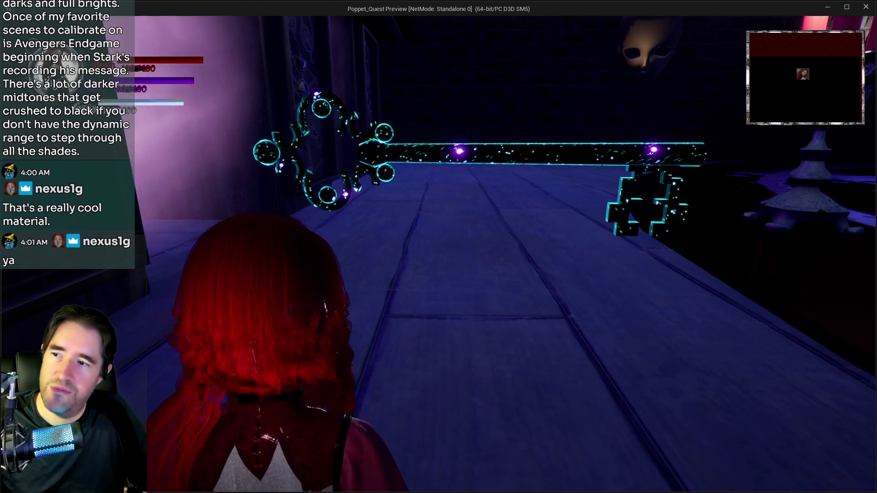
pyautogui.press('d')
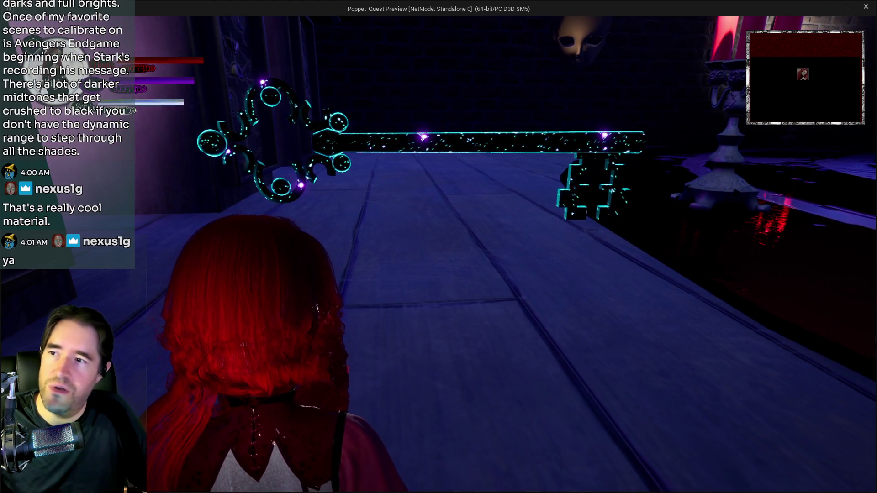
pyautogui.hotkey('alt', 'Tab')
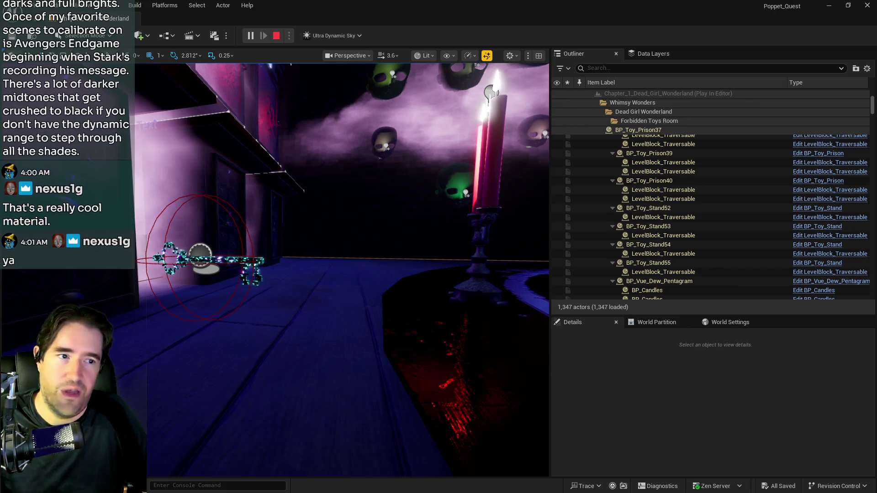
pyautogui.press('Escape')
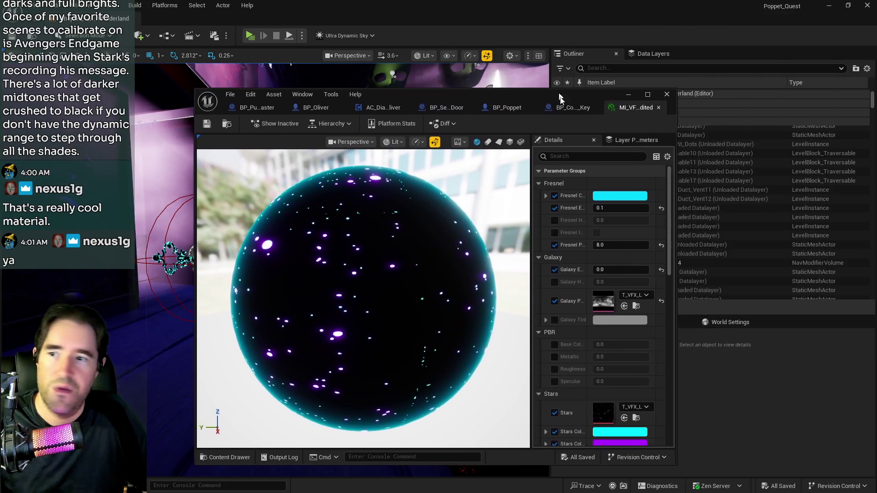
# Step: Change the Fresnel Color from cyan to a bright red
pyautogui.moveTo(561, 98); pyautogui.dragTo(680, 104)
pyautogui.click(749, 201)
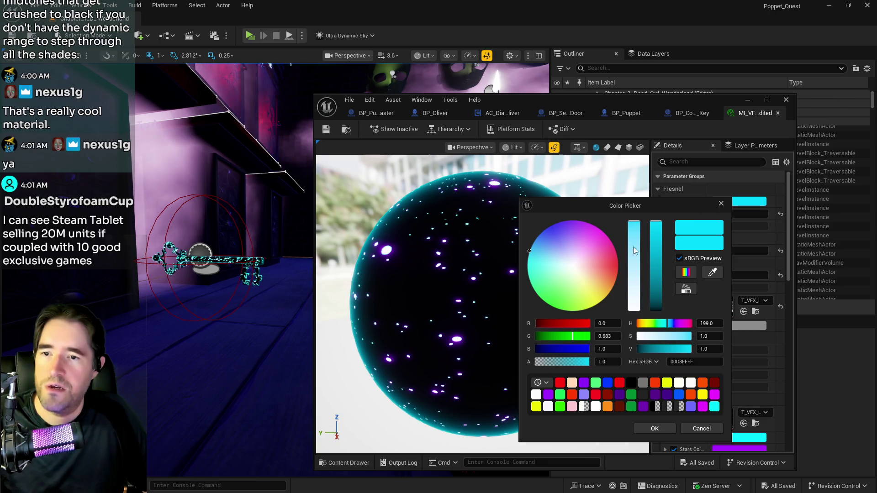
pyautogui.moveTo(601, 267); pyautogui.dragTo(619, 266)
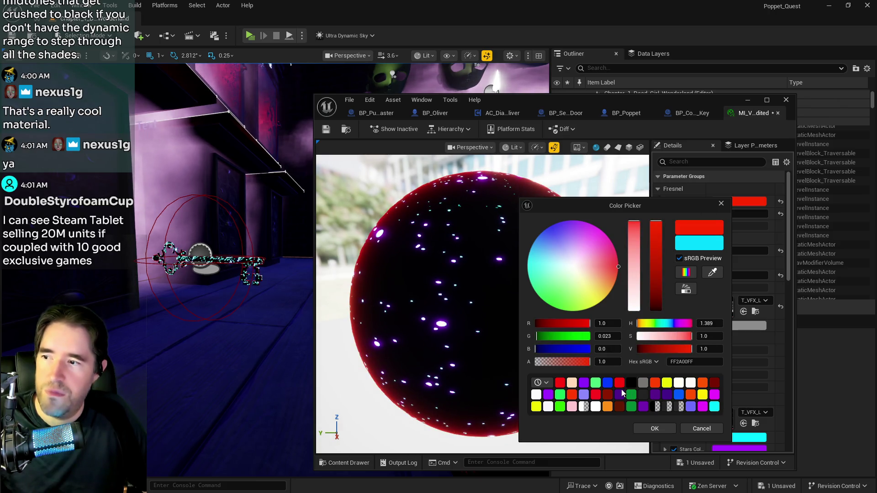
pyautogui.click(713, 388)
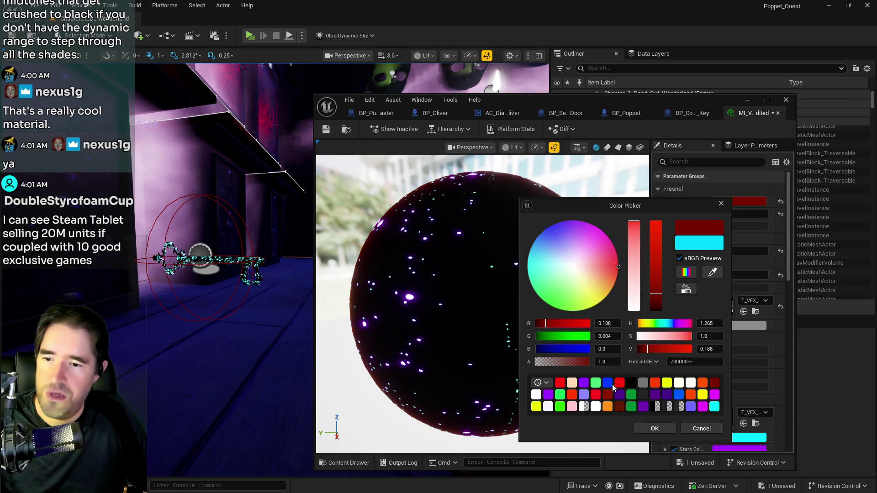
pyautogui.click(620, 384)
pyautogui.click(644, 427)
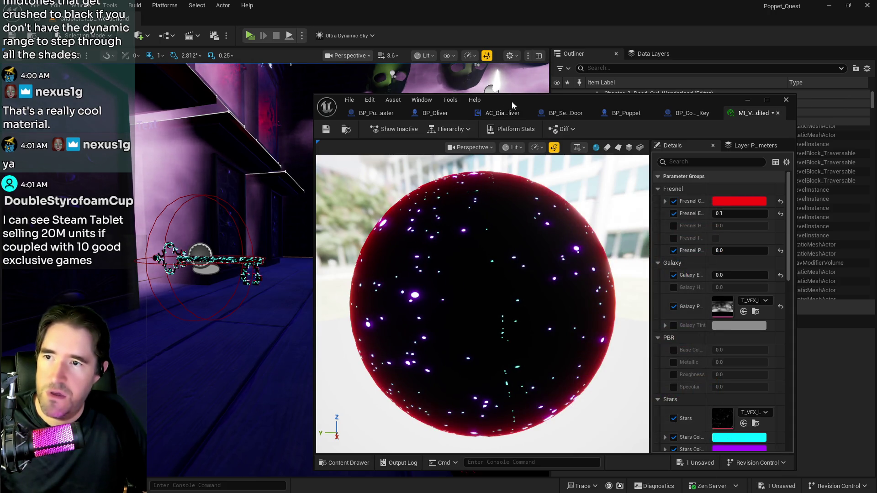
# Step: Navigate the viewport close to the red-rimmed key, then bring the material editor back
pyautogui.moveTo(508, 101); pyautogui.dragTo(788, 106)
pyautogui.click(352, 313)
pyautogui.scroll(3, 352, 313)
pyautogui.moveTo(320, 206); pyautogui.dragTo(286, 198)
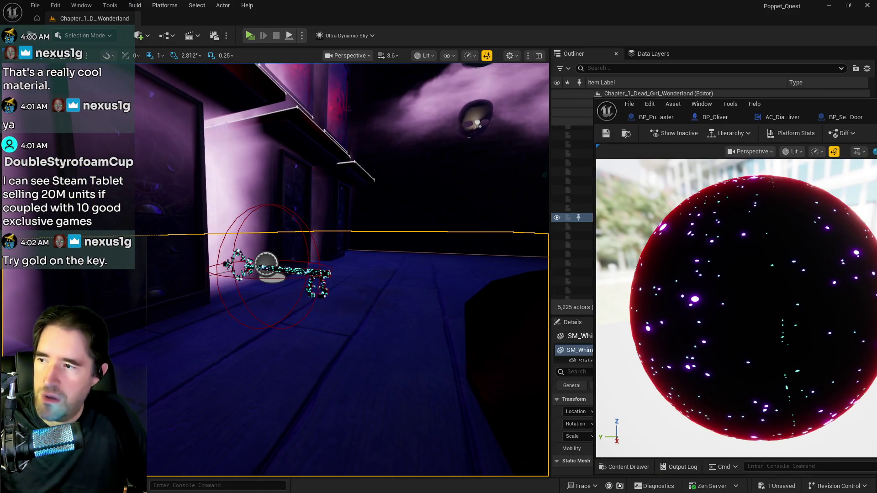
pyautogui.click(172, 172)
pyautogui.moveTo(172, 172); pyautogui.dragTo(155, 151)
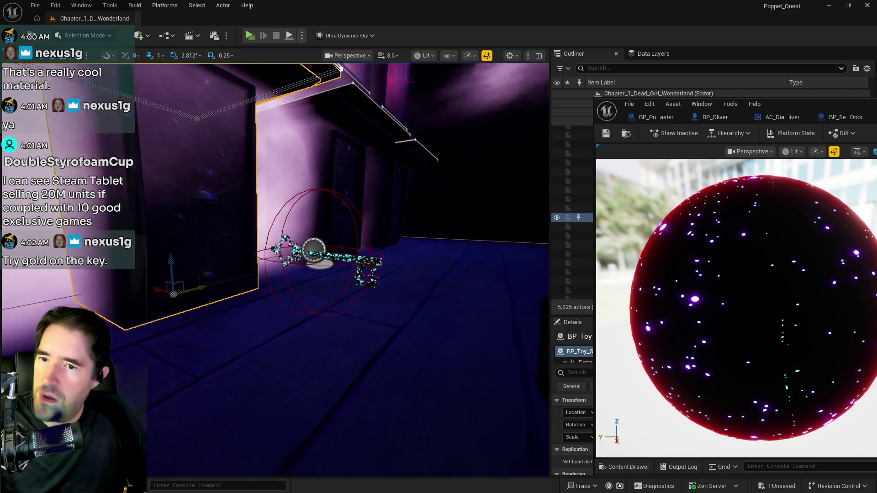
pyautogui.press('f')
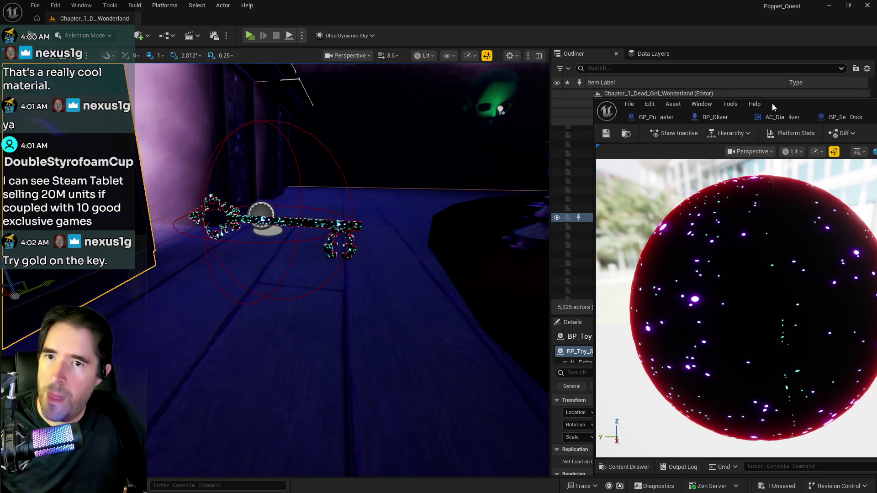
pyautogui.hotkey('ctrl', 'z')
pyautogui.moveTo(790, 103)
pyautogui.mouseDown()
pyautogui.moveTo(672, 97)
pyautogui.moveTo(561, 76)
pyautogui.mouseUp()
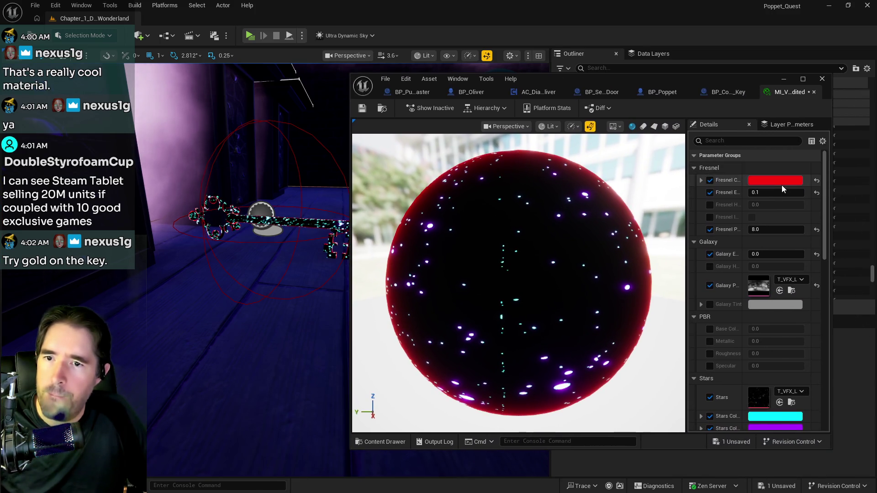
# Step: Keep the red Fresnel rim, set Stars Color 01 to red (FF000FFF), and move the editor aside
pyautogui.click(779, 184)
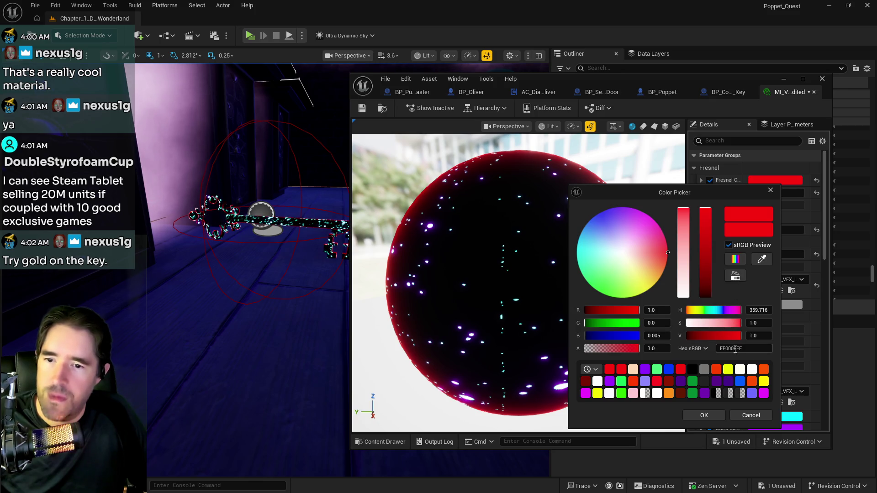
pyautogui.click(737, 414)
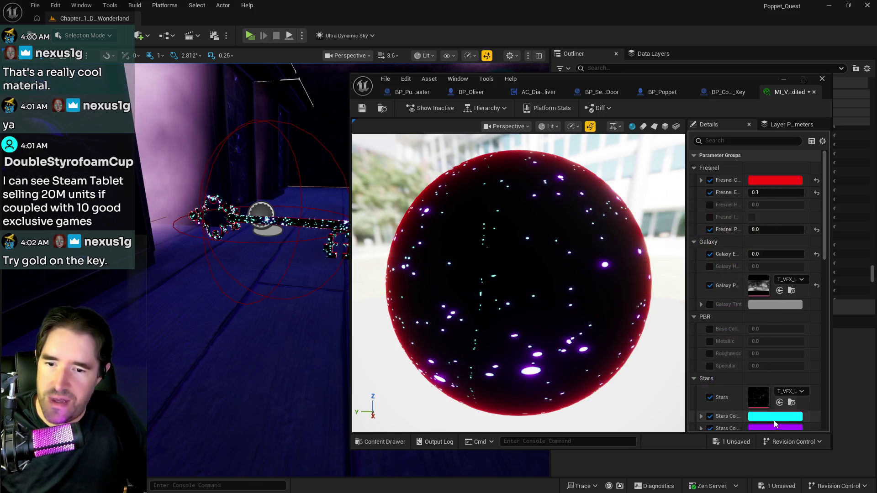
pyautogui.click(790, 416)
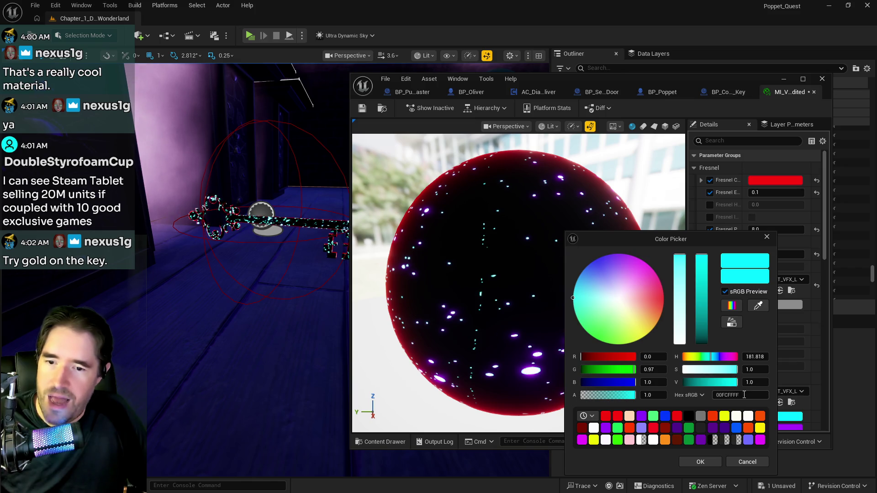
pyautogui.click(697, 460)
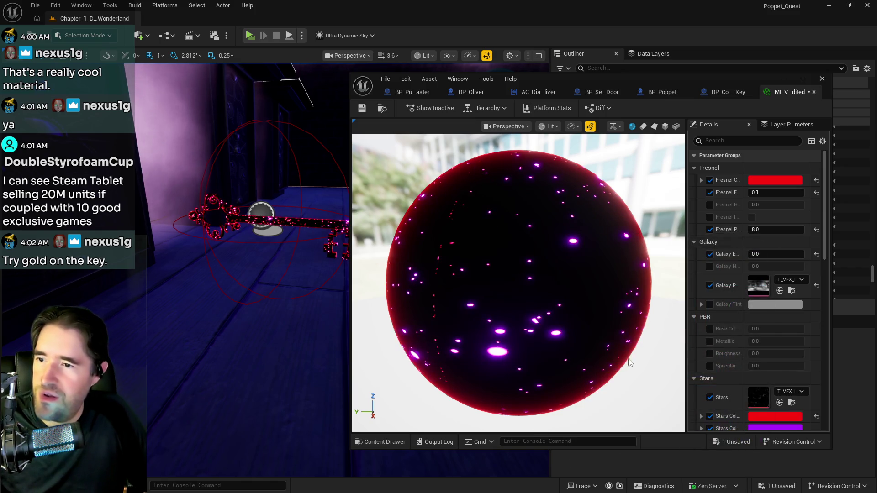
pyautogui.moveTo(579, 83); pyautogui.dragTo(876, 85)
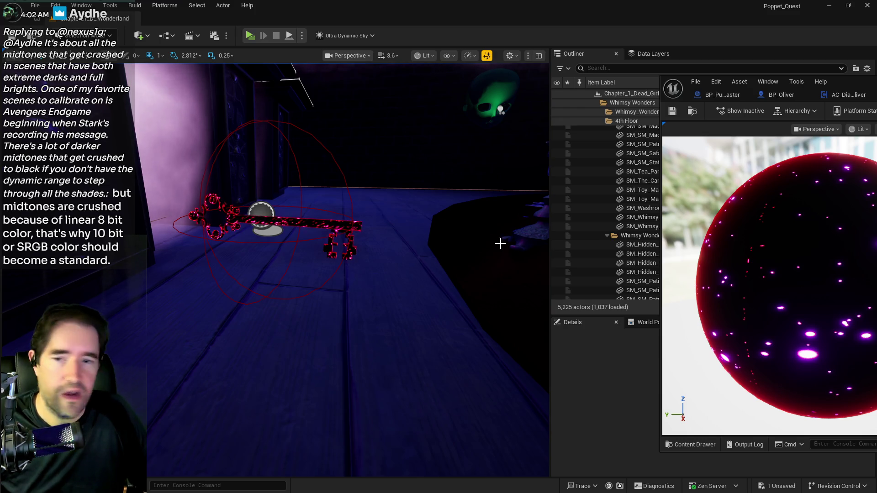
# Step: Shift the Fresnel rim colour from red to orange
pyautogui.moveTo(845, 81); pyautogui.dragTo(555, 80)
pyautogui.click(797, 182)
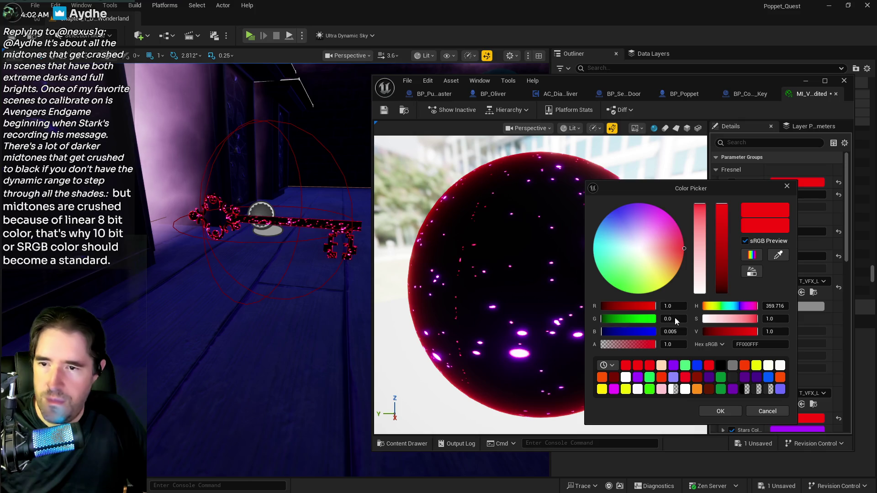
pyautogui.moveTo(667, 263); pyautogui.dragTo(678, 265)
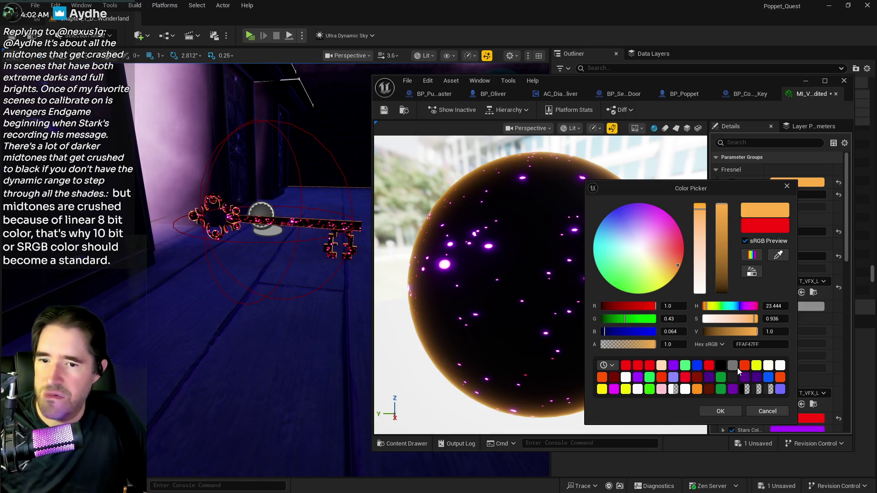
pyautogui.click(771, 343)
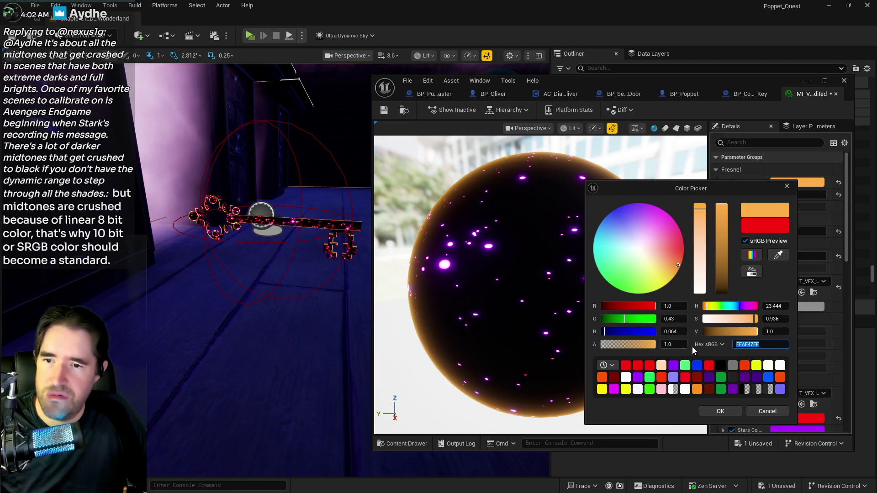
pyautogui.click(719, 412)
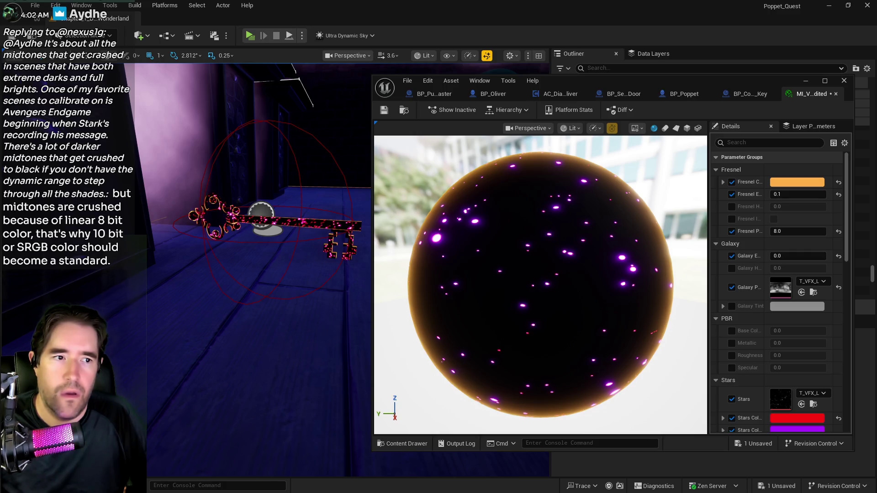
# Step: Paste a golden yellow into the Fresnel colour, then reopen it to confirm the result
pyautogui.click(796, 182)
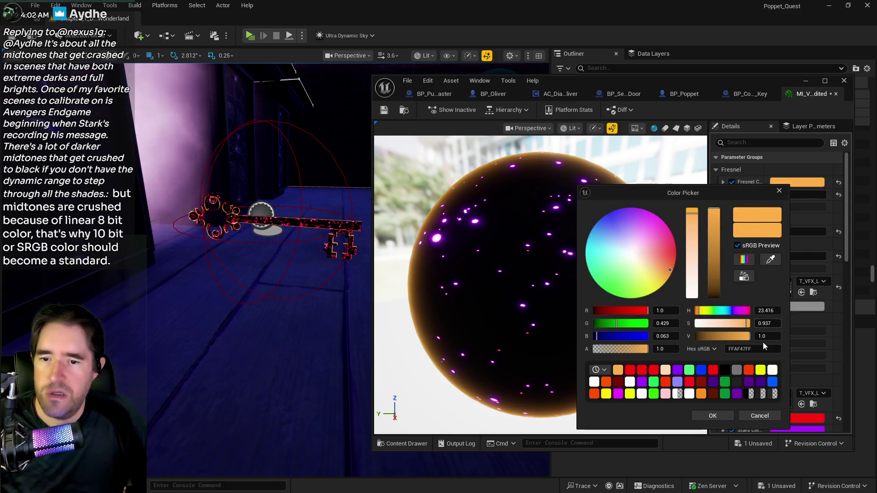
pyautogui.write('FFD700')
pyautogui.click(712, 416)
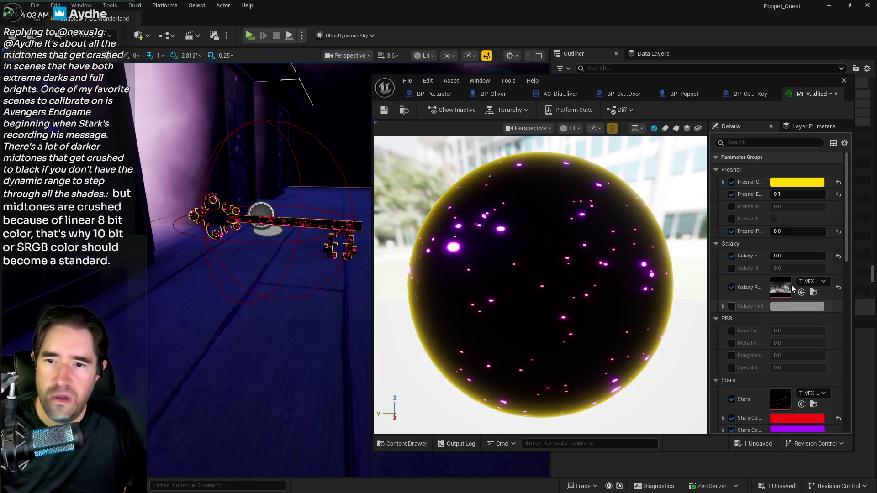
pyautogui.click(797, 182)
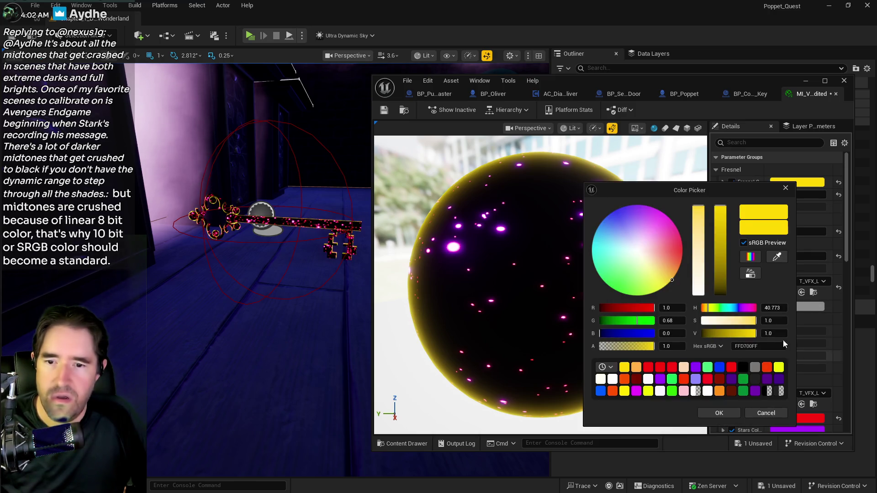
pyautogui.click(719, 413)
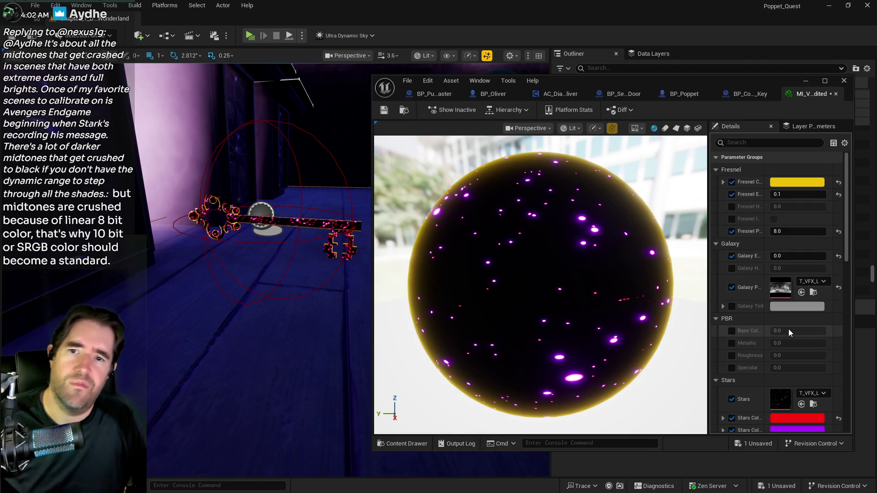
pyautogui.scroll(-1, 784, 381)
pyautogui.scroll(-1, 784, 384)
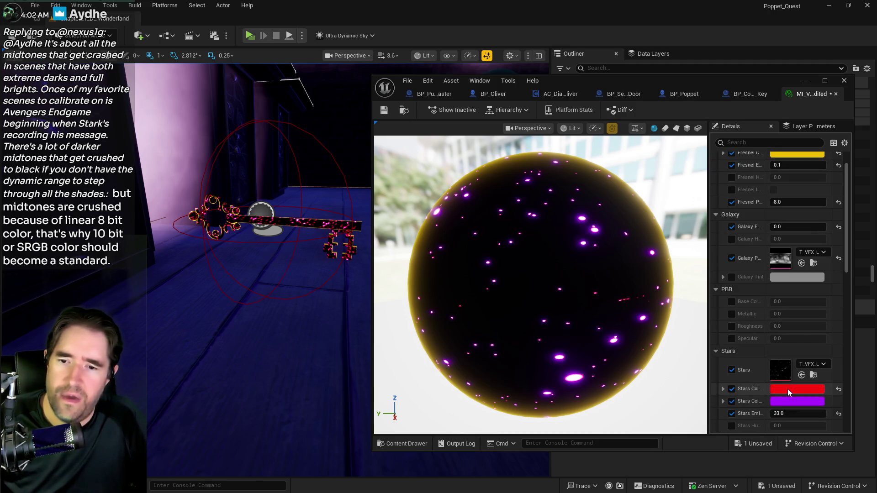
# Step: Change the Stars Color from red to yellow with hex FFCC00
pyautogui.click(787, 388)
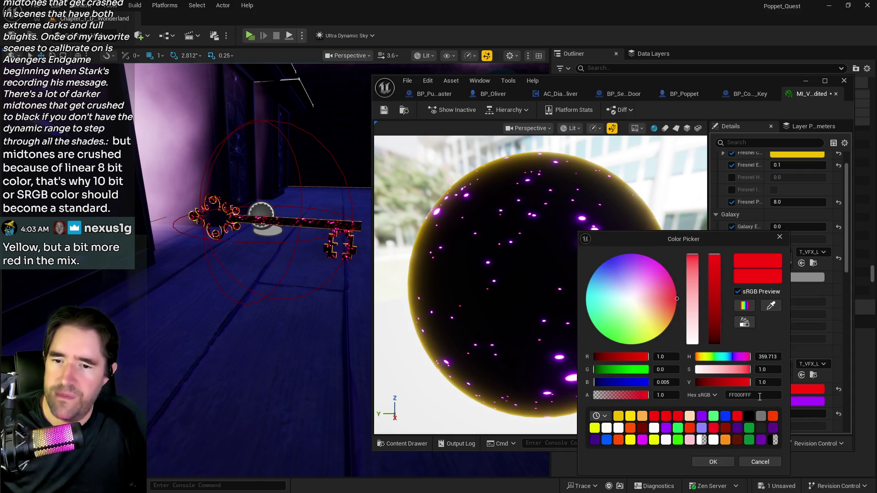
pyautogui.write('FFCC00')
pyautogui.press('Return')
pyautogui.click(710, 463)
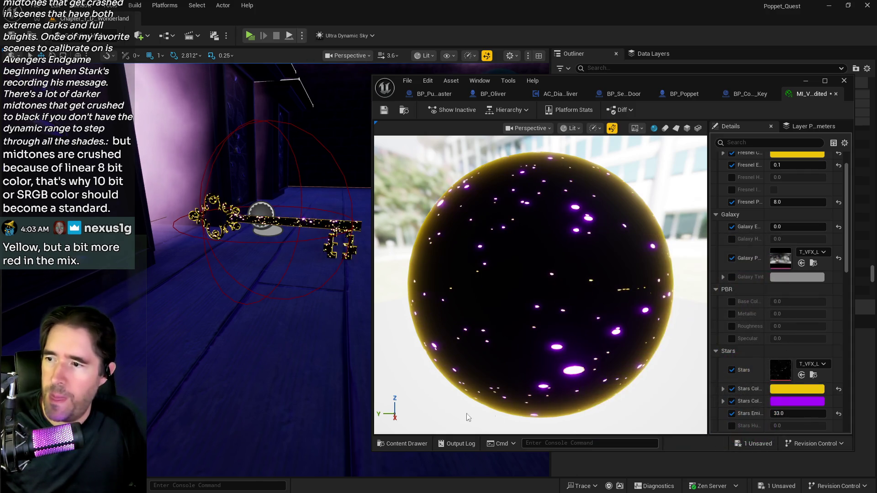
# Step: Move the material editor aside and fly the viewport camera up close to the key
pyautogui.moveTo(590, 77)
pyautogui.mouseDown()
pyautogui.moveTo(876, 76)
pyautogui.moveTo(427, 73)
pyautogui.moveTo(524, 97)
pyautogui.moveTo(876, 91)
pyautogui.mouseUp()
pyautogui.moveTo(501, 110)
pyautogui.mouseDown()
pyautogui.moveTo(294, 319)
pyautogui.moveTo(319, 274)
pyautogui.moveTo(541, 126)
pyautogui.moveTo(450, 162)
pyautogui.moveTo(292, 322)
pyautogui.moveTo(274, 317)
pyautogui.moveTo(293, 322)
pyautogui.moveTo(274, 314)
pyautogui.moveTo(306, 311)
pyautogui.mouseUp()
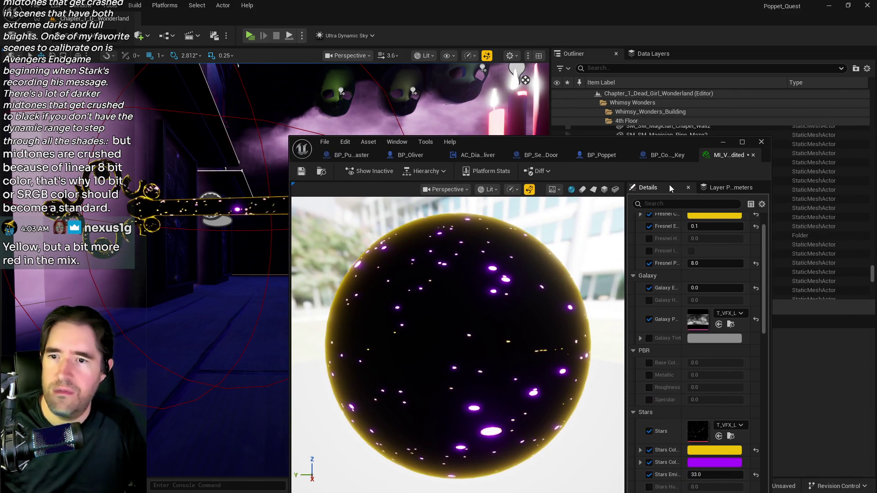
pyautogui.click(713, 216)
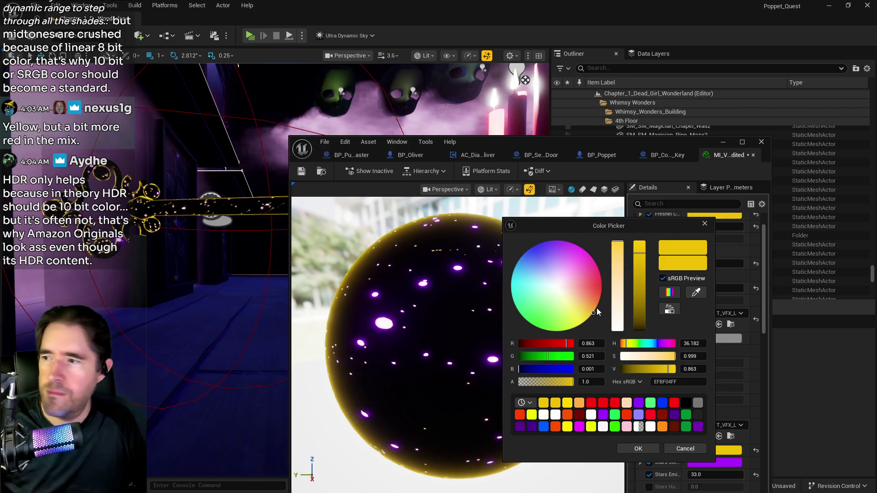
# Step: Set both Fresnel Color and Stars Color to the deeper gold EFA900FF, then uncover the level view
pyautogui.click(596, 308)
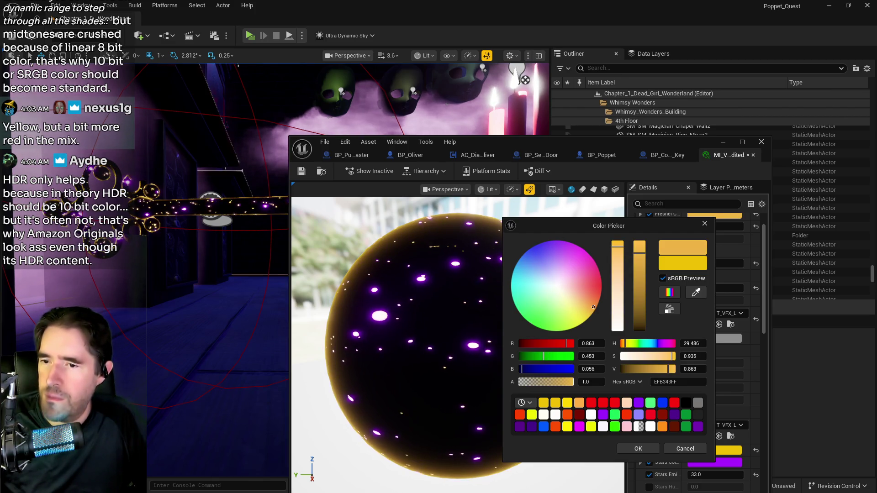
pyautogui.click(596, 306)
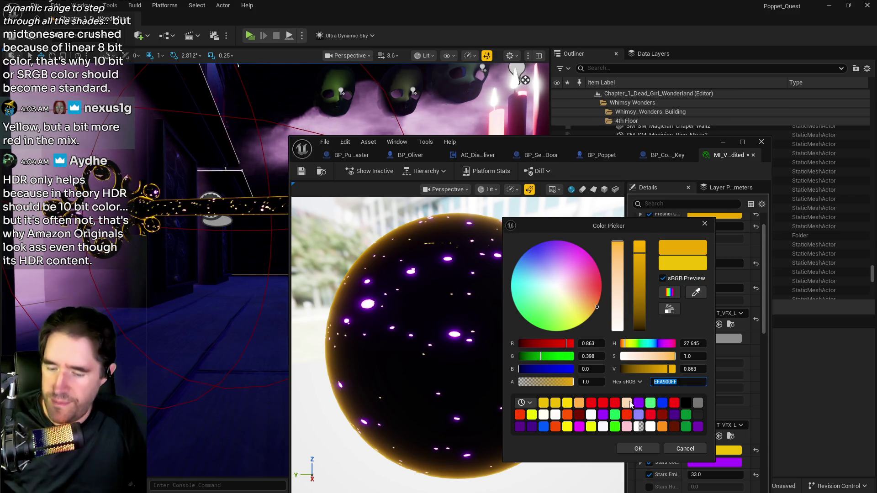
pyautogui.click(643, 449)
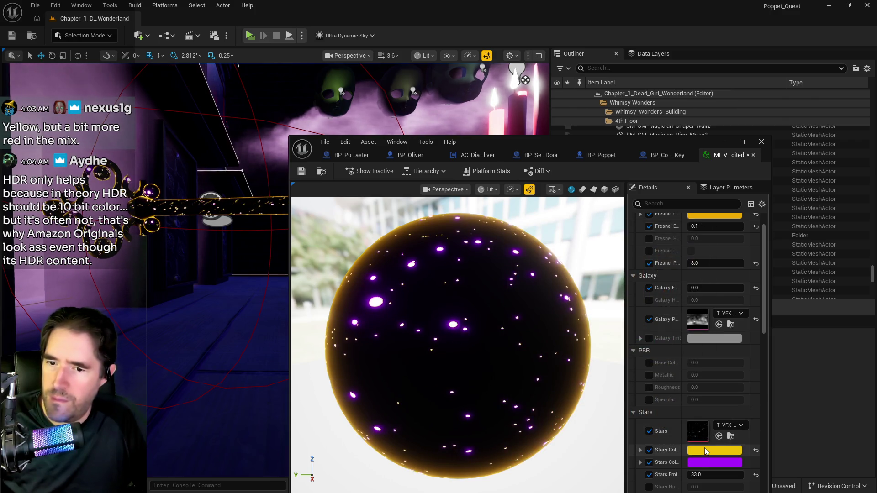
pyautogui.click(715, 451)
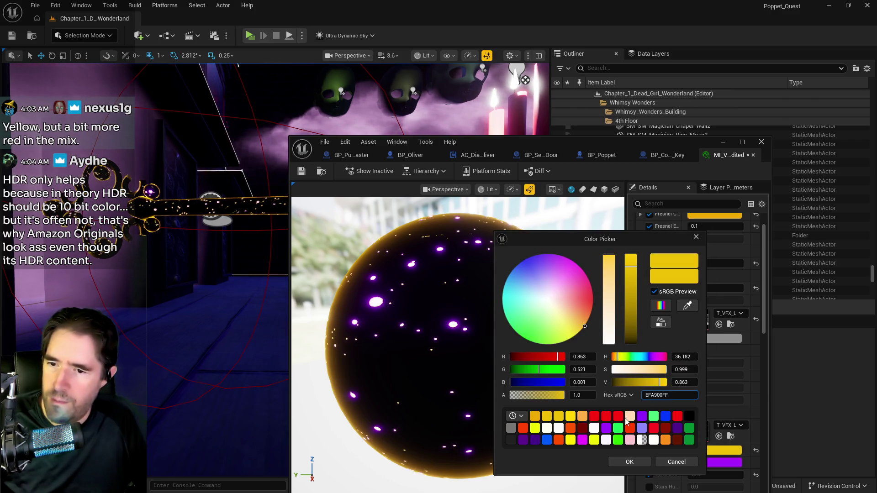
pyautogui.click(628, 462)
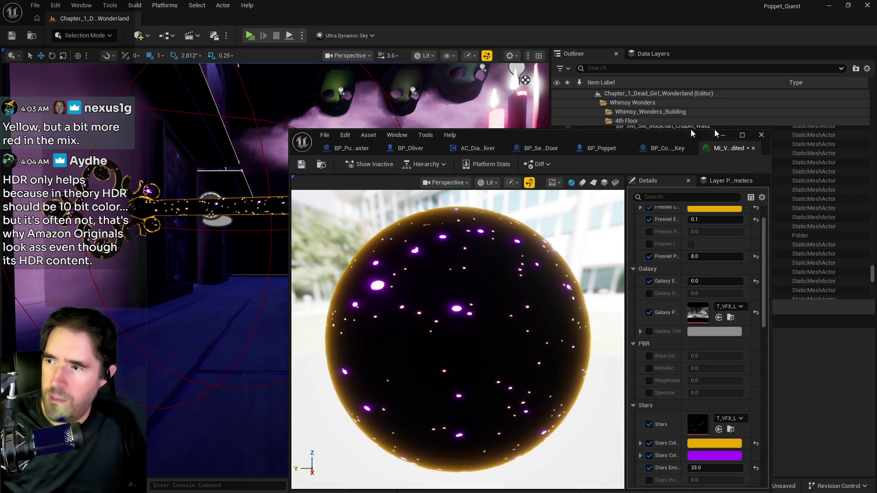
pyautogui.moveTo(655, 135); pyautogui.dragTo(876, 137)
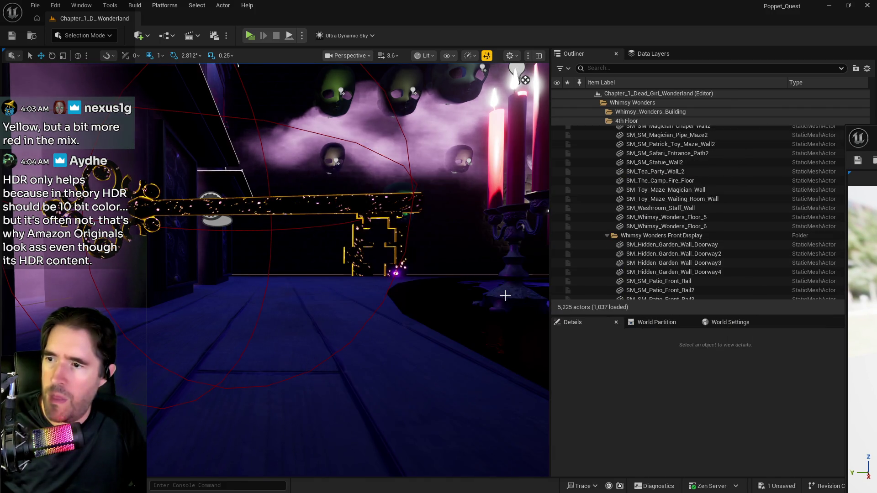
# Step: Zoom the viewport camera in closer to the gold key before launching the Standalone preview
pyautogui.scroll(3, 460, 299)
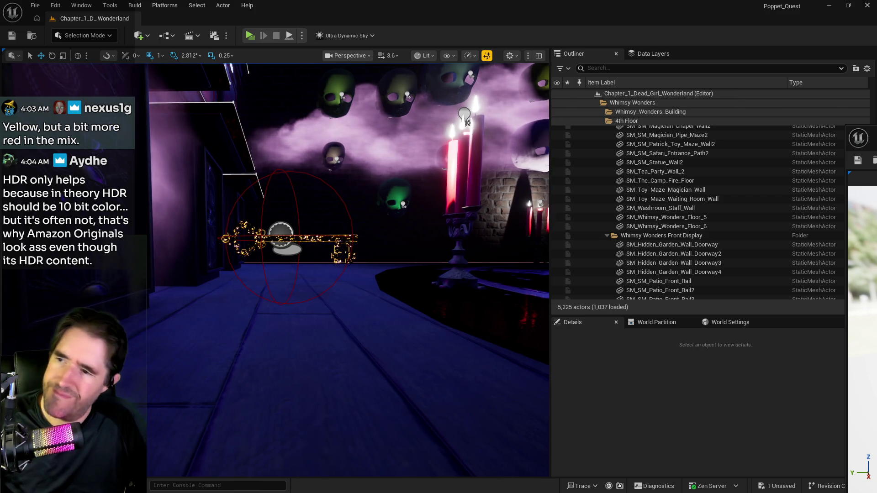
pyautogui.scroll(2, 438, 300)
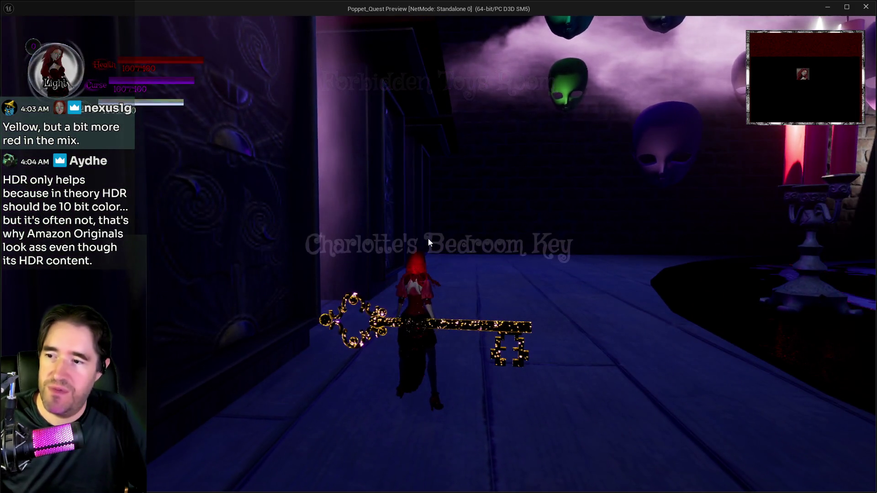
# Step: Run the character forward past the candles and down the corridor to the gold key, then return to the editor
pyautogui.hotkey('alt', 'Tab')
pyautogui.press('Escape')
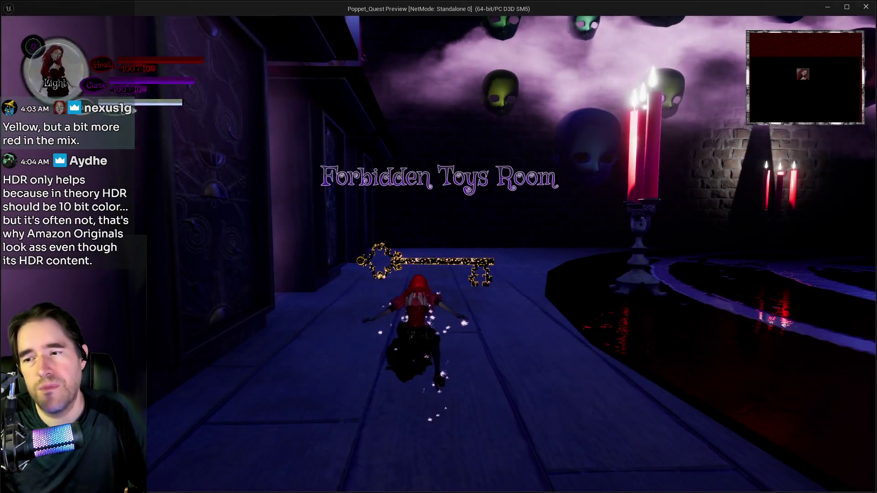
pyautogui.press('w')
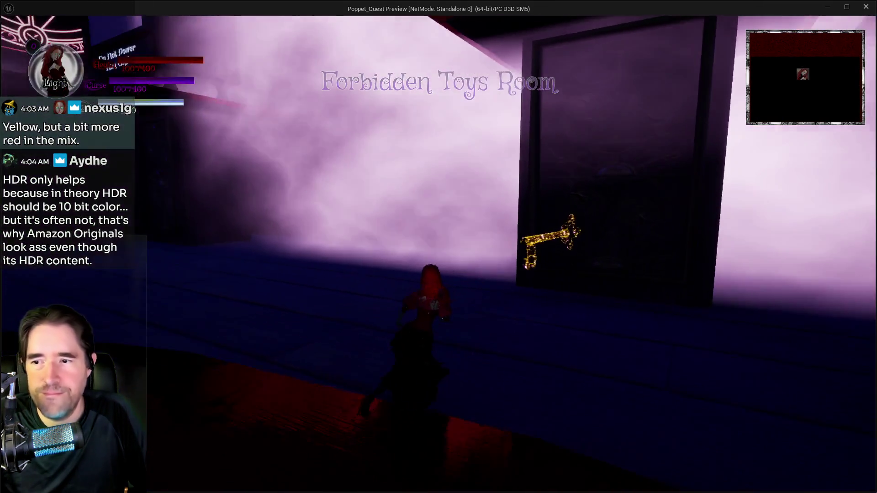
pyautogui.press('w')
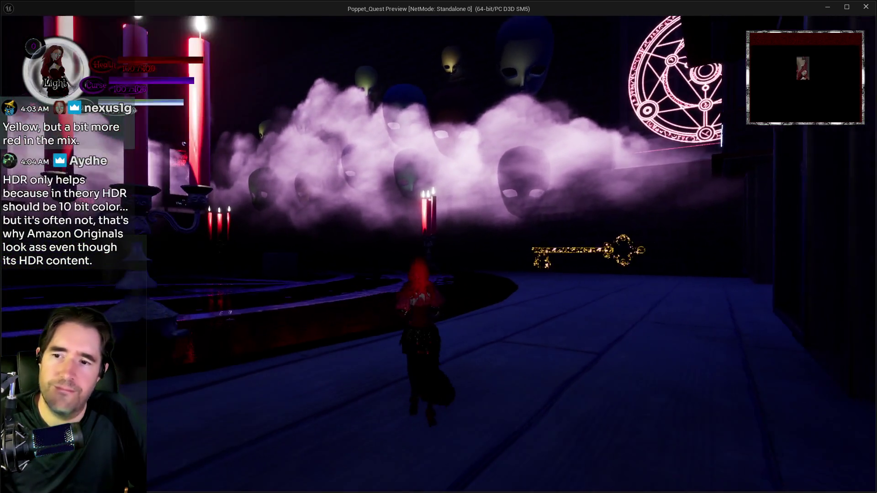
pyautogui.press('w')
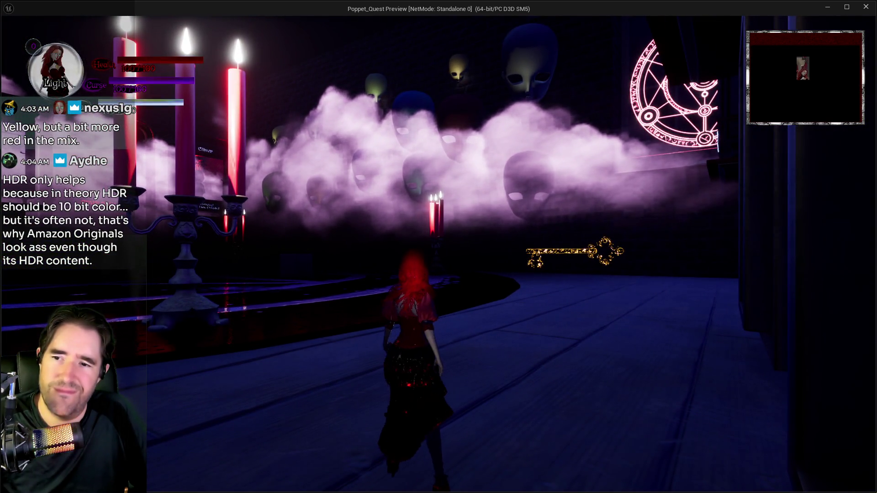
pyautogui.press('w')
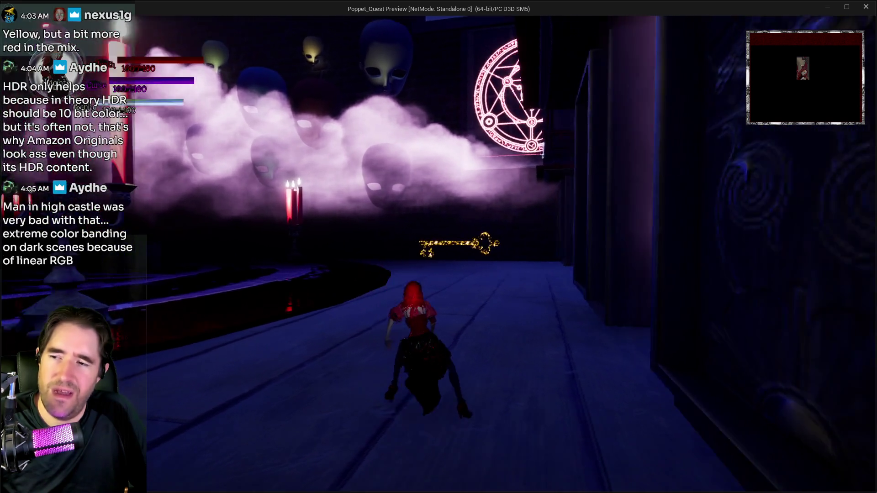
pyautogui.press('w')
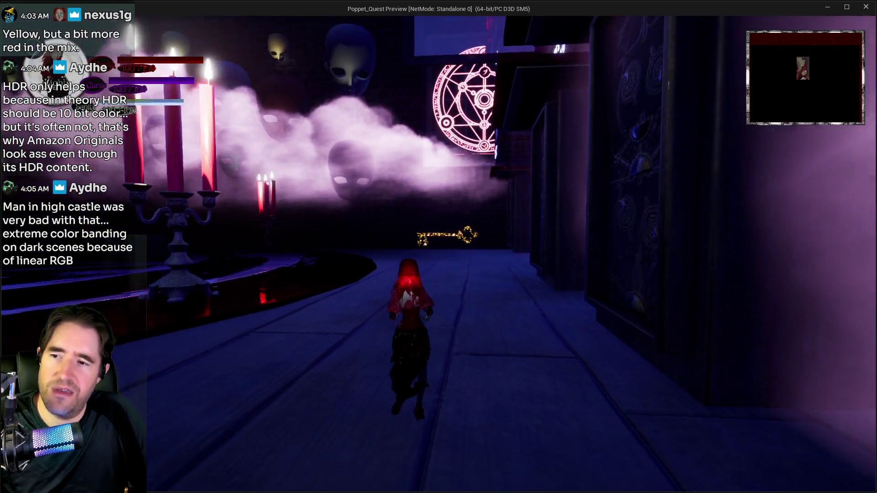
pyautogui.press('w')
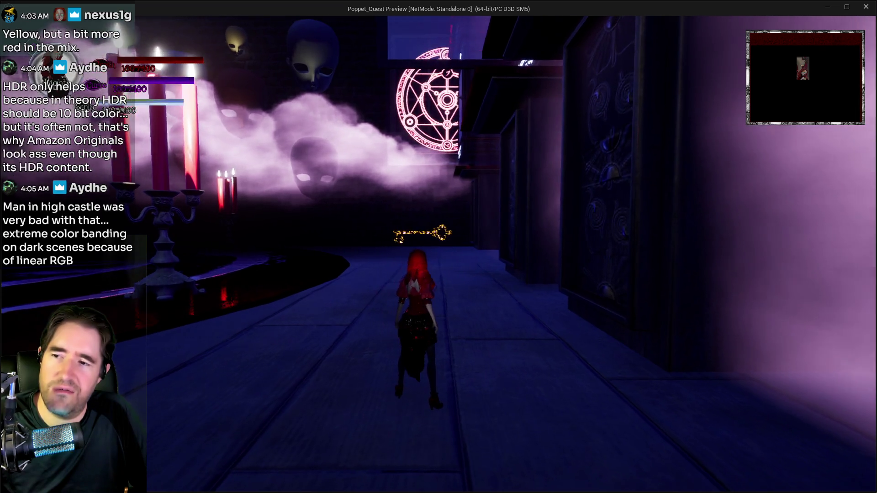
pyautogui.press('w')
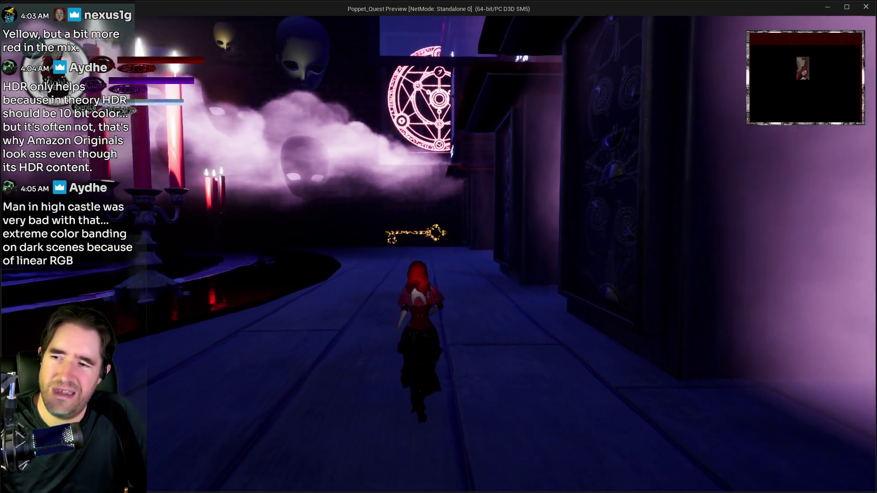
pyautogui.press('w')
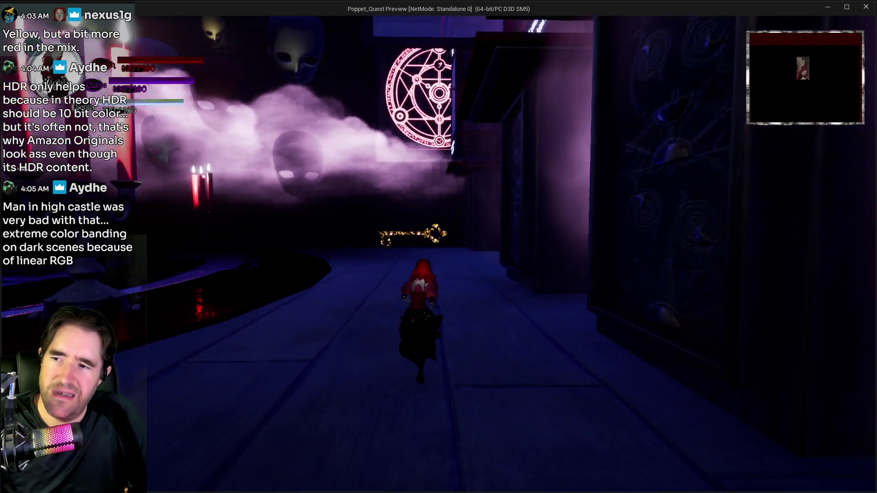
pyautogui.hotkey('alt', 'Tab')
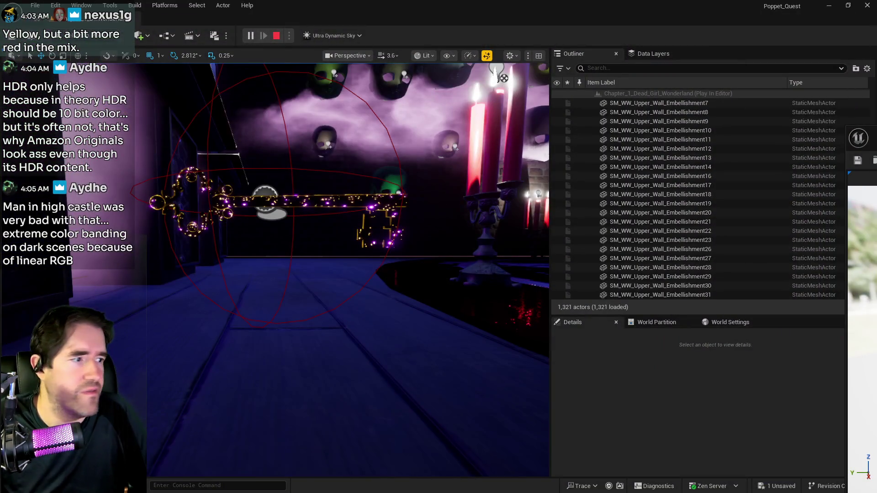
# Step: Stop the play session, select the collectible key and bring up its material instance editor
pyautogui.press('Escape')
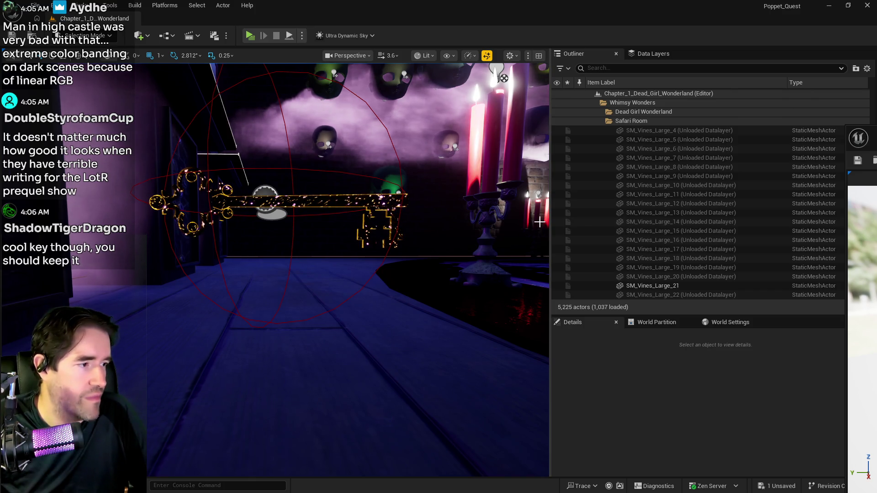
pyautogui.click(238, 203)
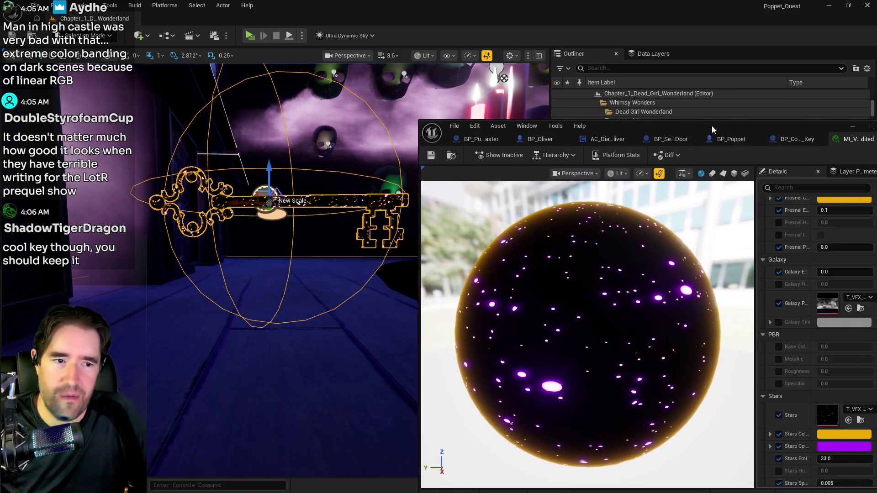
pyautogui.hotkey('alt', 'Tab')
pyautogui.moveTo(570, 141); pyautogui.dragTo(640, 183)
# Step: Set Fresnel Exponent to 0.3 and save the material
pyautogui.click(758, 267)
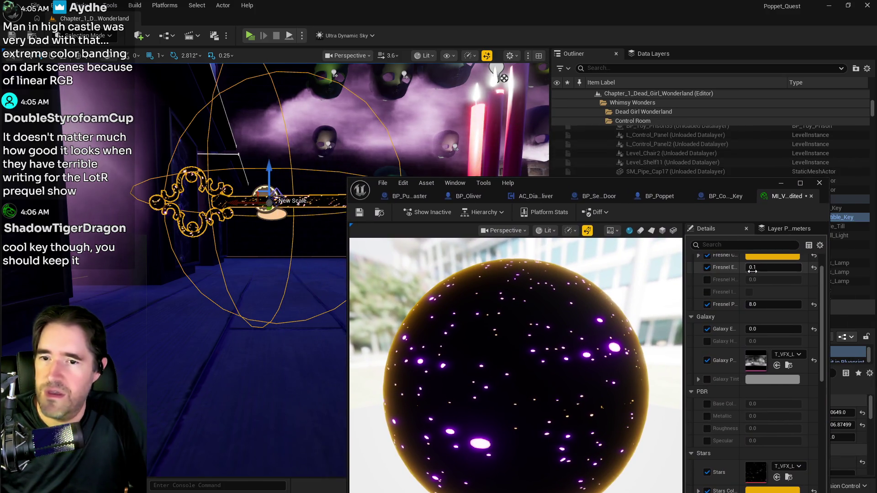
pyautogui.write('0.3')
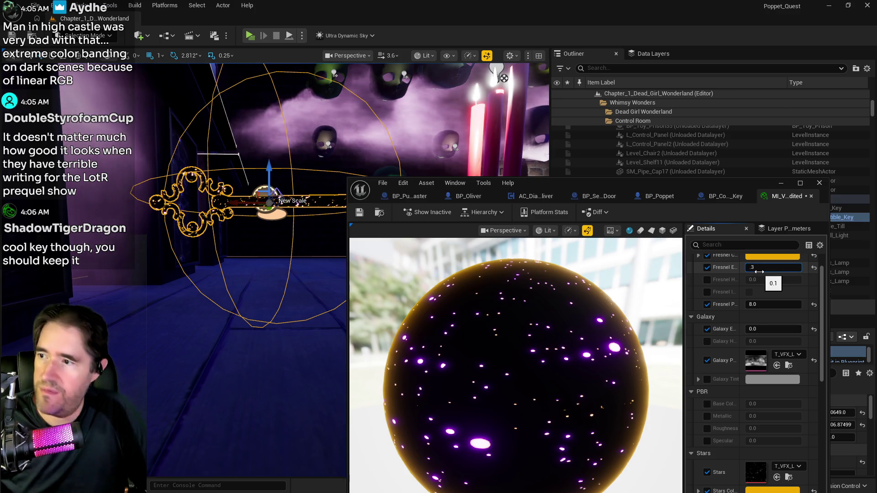
pyautogui.press('Return')
pyautogui.click(175, 110)
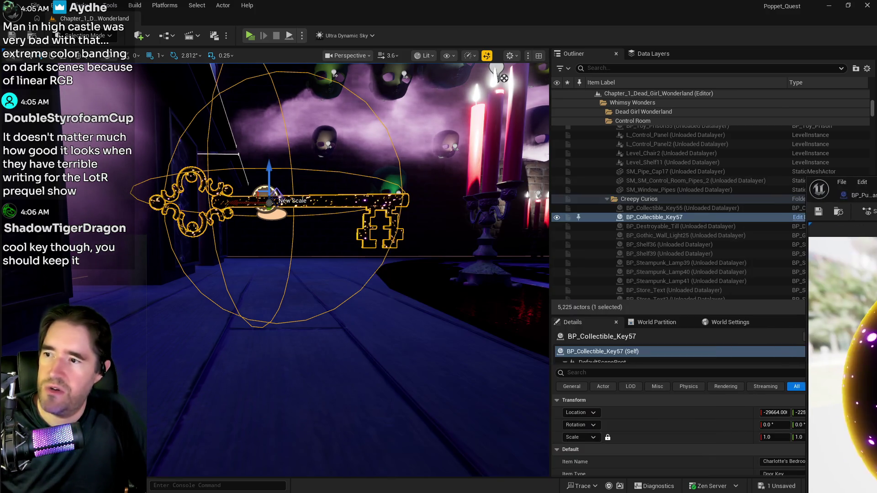
pyautogui.hotkey('ctrl', 's')
# Step: Play-test the level, running to the key to judge its stronger gold rim
pyautogui.moveTo(175, 110)
pyautogui.mouseDown()
pyautogui.moveTo(175, 151)
pyautogui.moveTo(175, 110)
pyautogui.mouseUp()
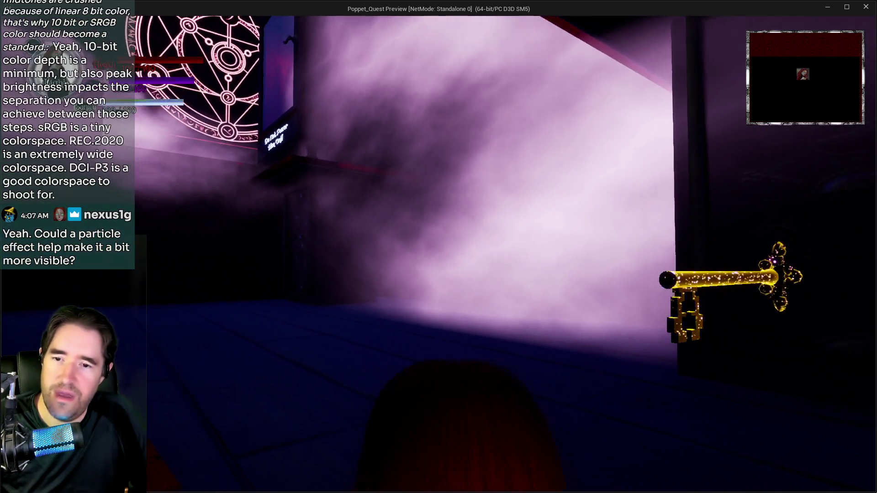
pyautogui.hotkey('alt', 'Tab')
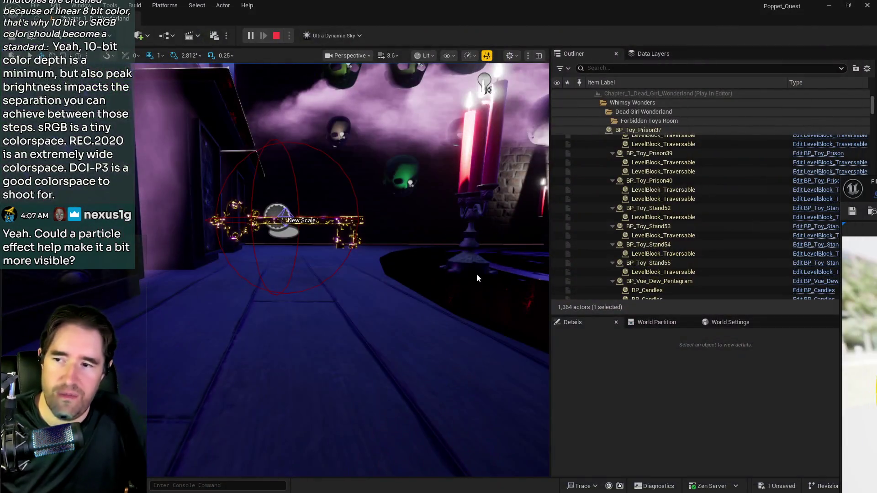
# Step: Stop the play session, set Fresnel Exponent 0.4 and Fresnel Power 5.0, and save the material instance
pyautogui.press('Escape')
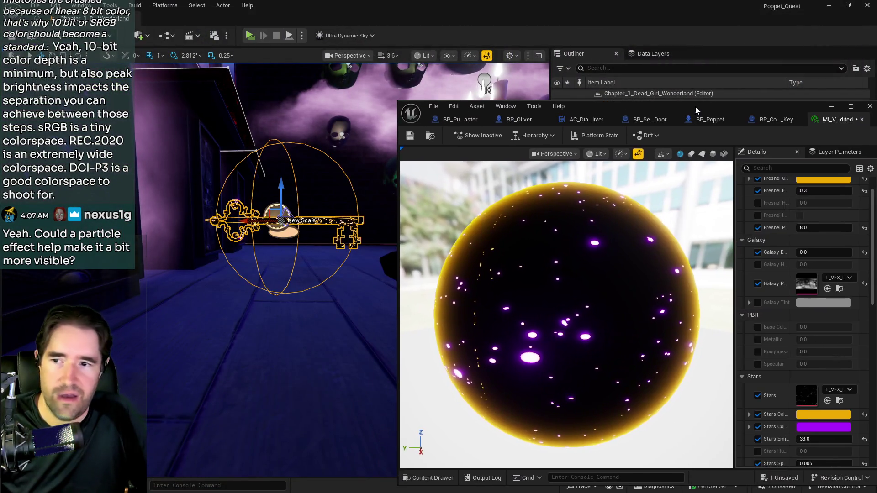
pyautogui.moveTo(682, 107); pyautogui.dragTo(677, 106)
pyautogui.scroll(2, 769, 231)
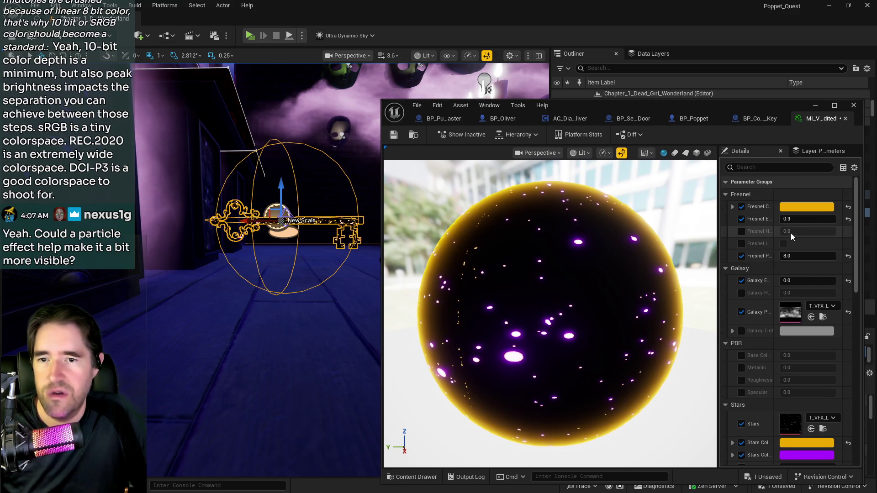
pyautogui.click(793, 220)
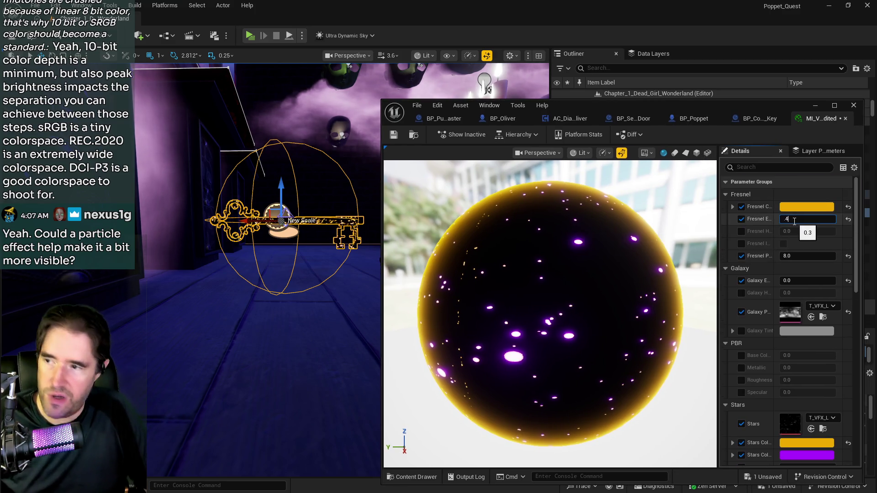
pyautogui.press('Return')
pyautogui.click(793, 257)
pyautogui.write('5')
pyautogui.press('Return')
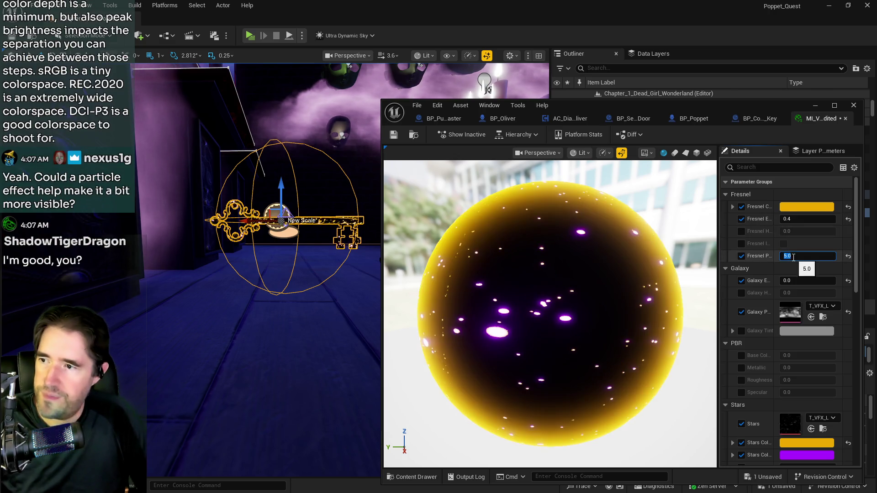
pyautogui.hotkey('ctrl', 's')
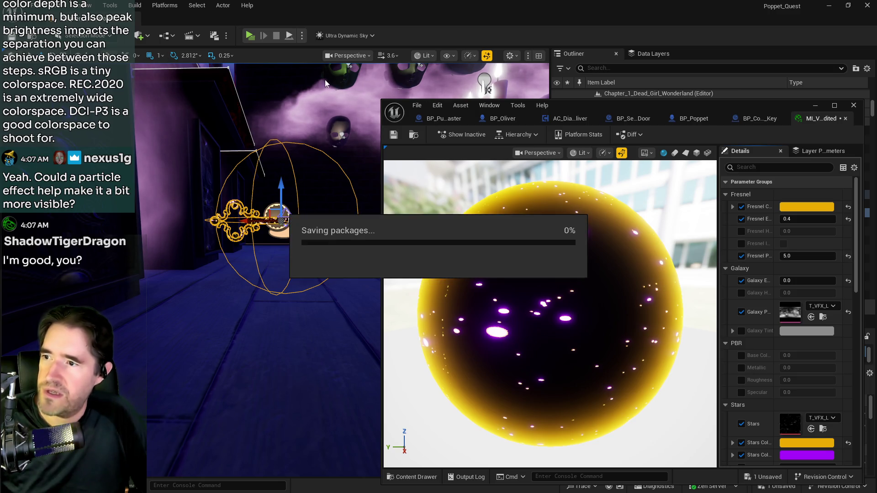
pyautogui.hotkey('alt', 'Tab')
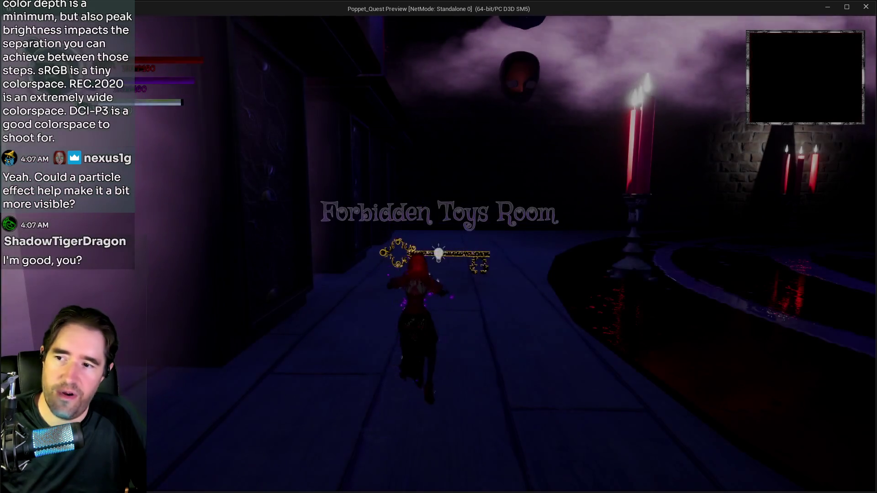
pyautogui.press('a')
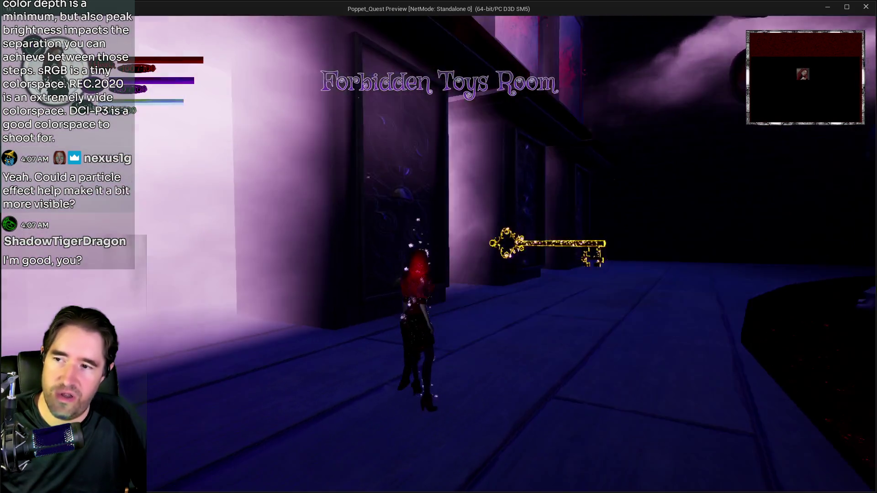
pyautogui.press('w')
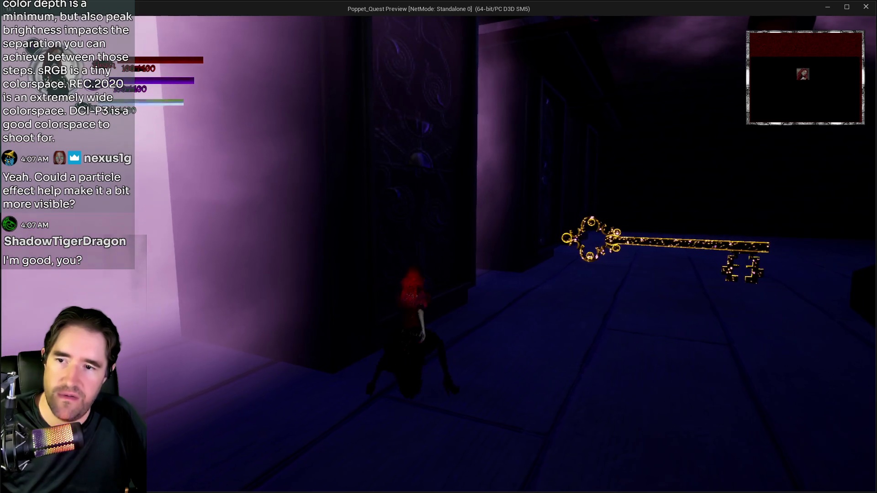
pyautogui.press('w')
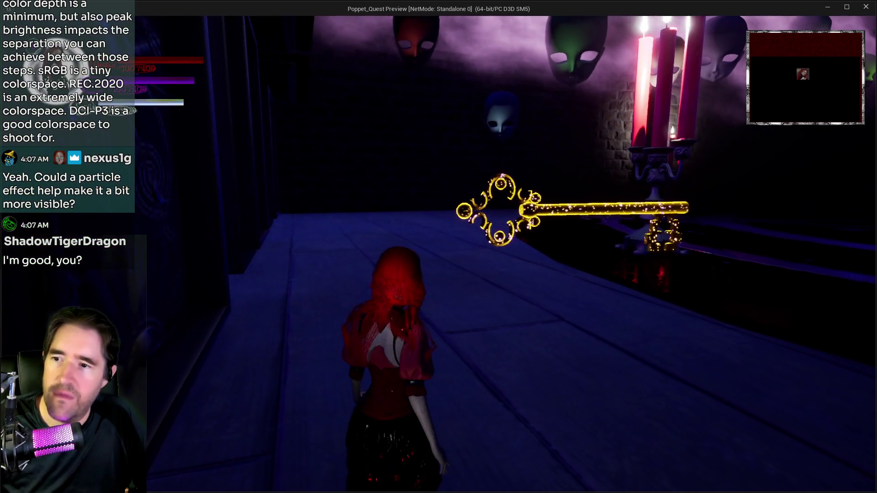
pyautogui.press('w')
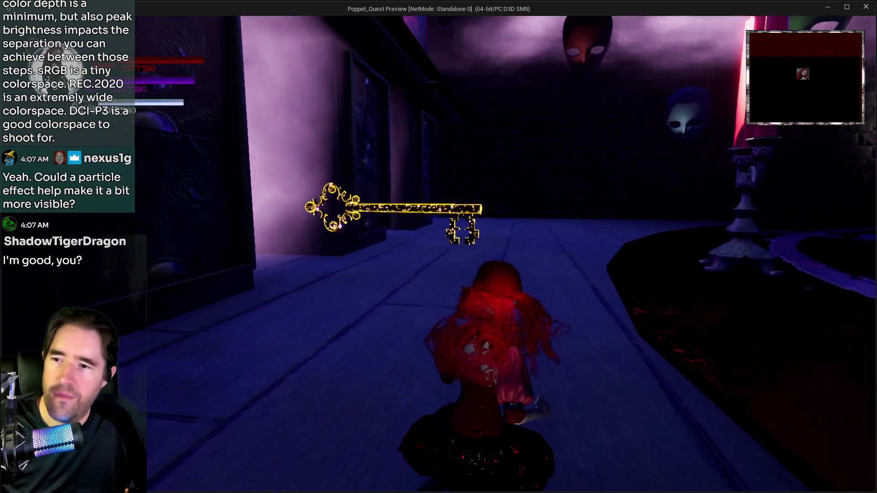
pyautogui.press('w')
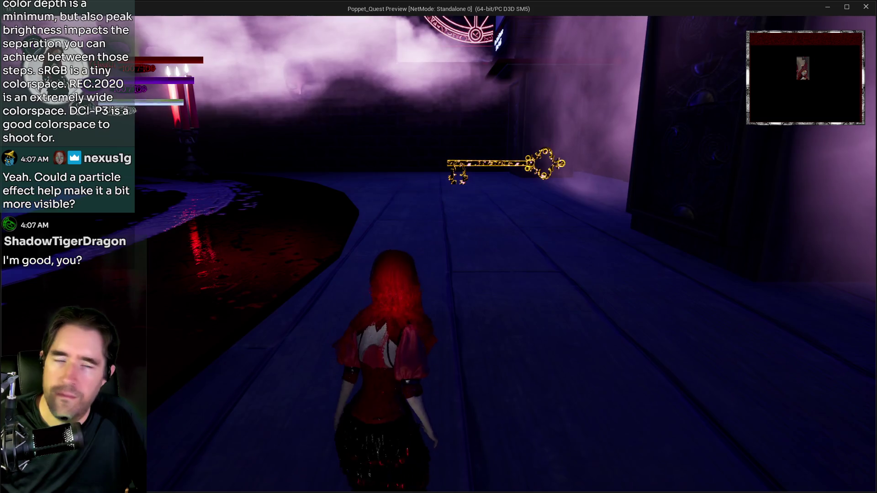
pyautogui.press('w')
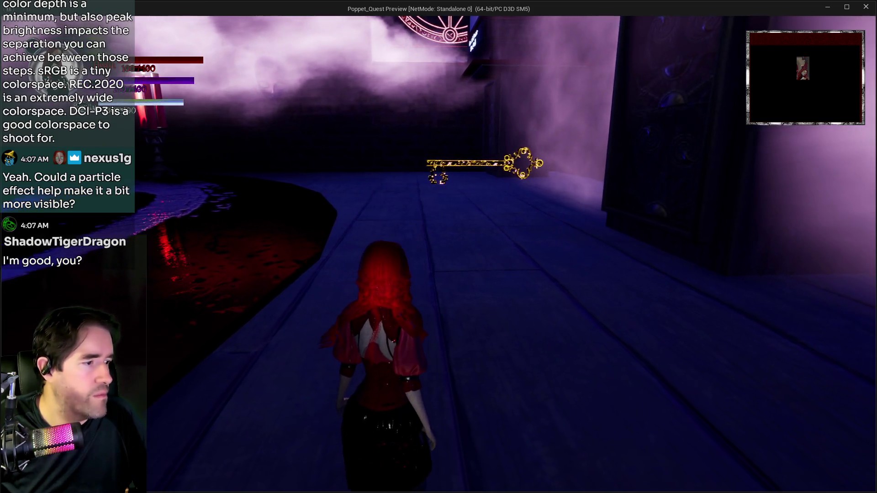
pyautogui.press('w')
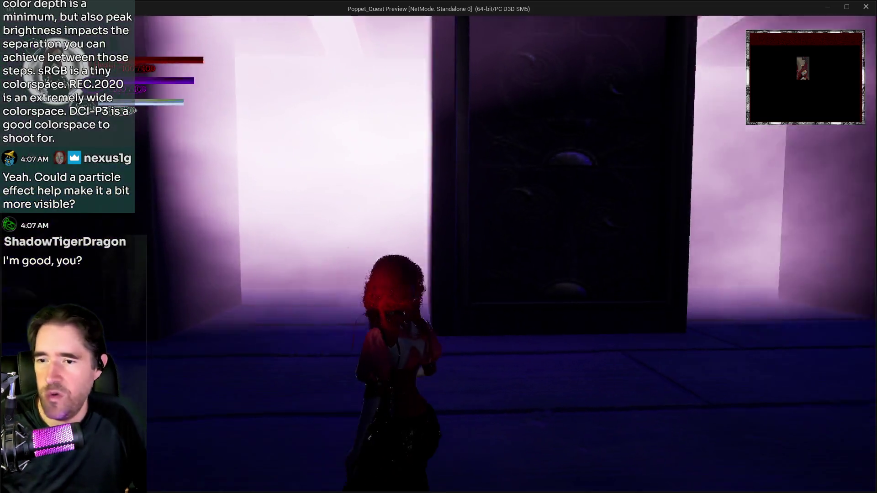
pyautogui.press('w')
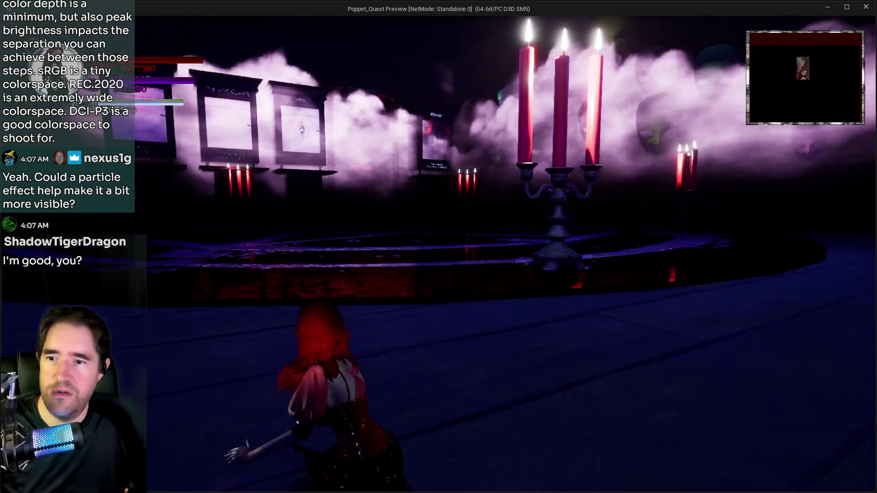
pyautogui.press('w')
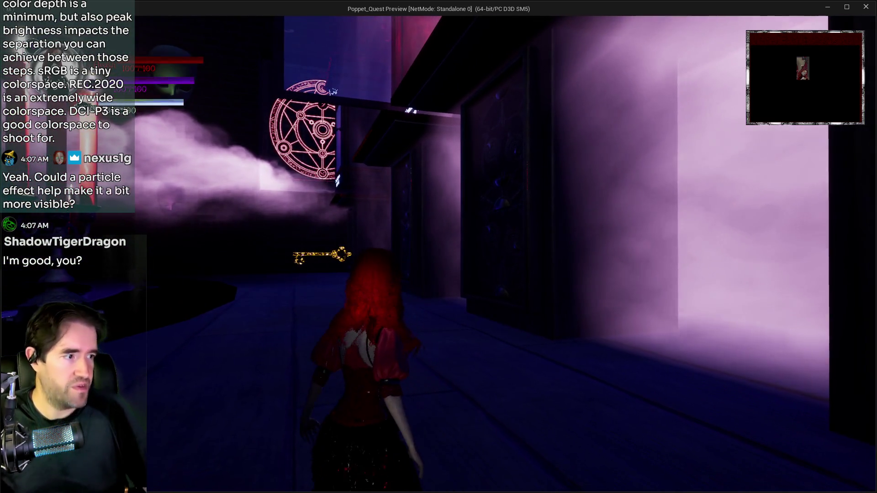
pyautogui.press('w')
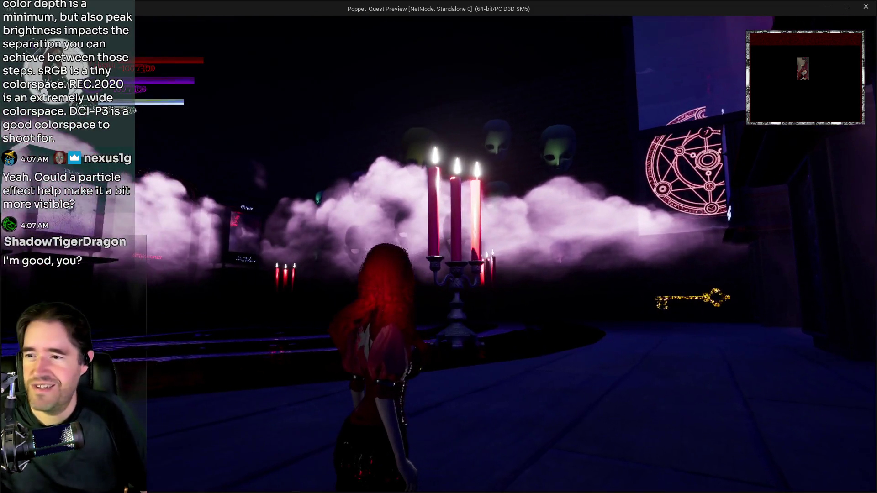
pyautogui.press('w')
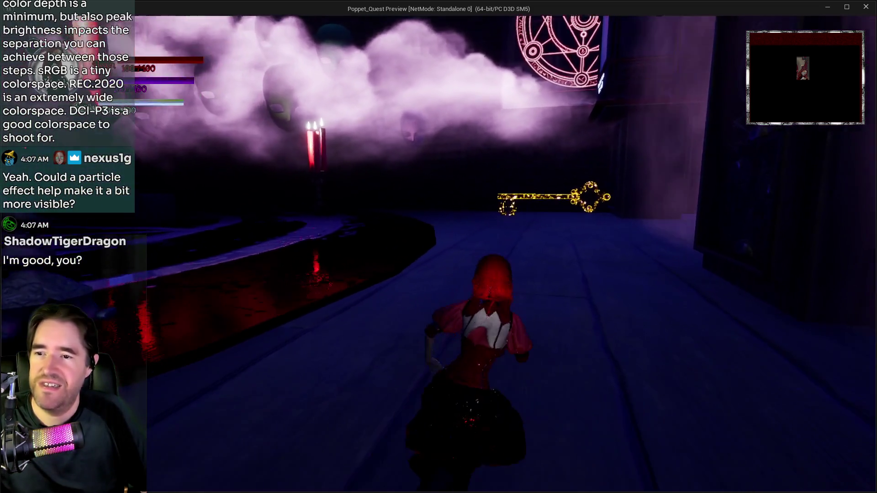
pyautogui.press('w')
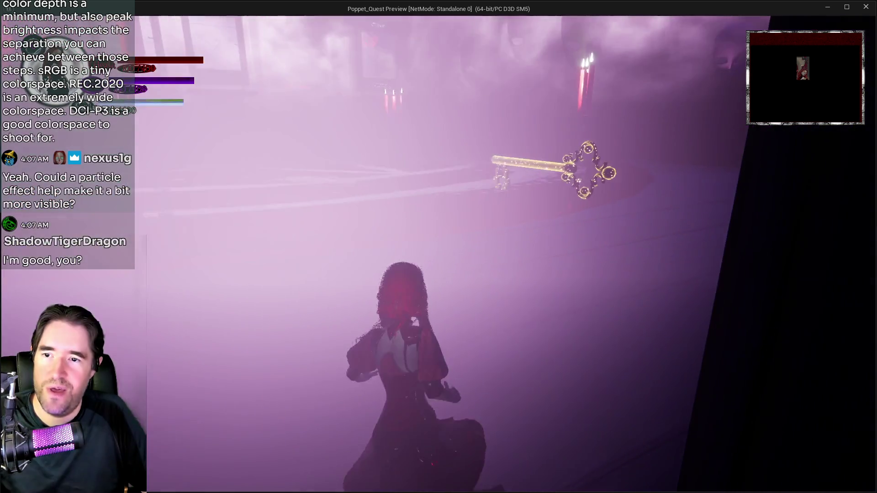
pyautogui.press('w')
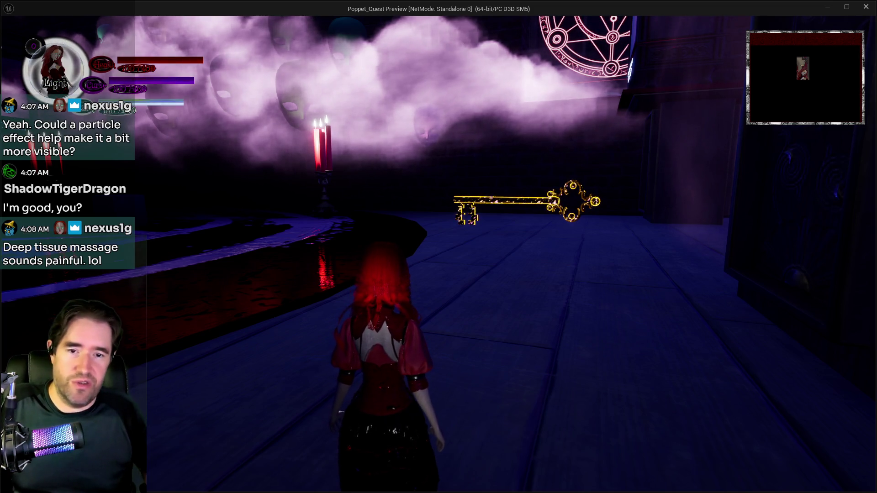
pyautogui.hotkey('shift', 'F1')
pyautogui.hotkey('alt', 'Tab')
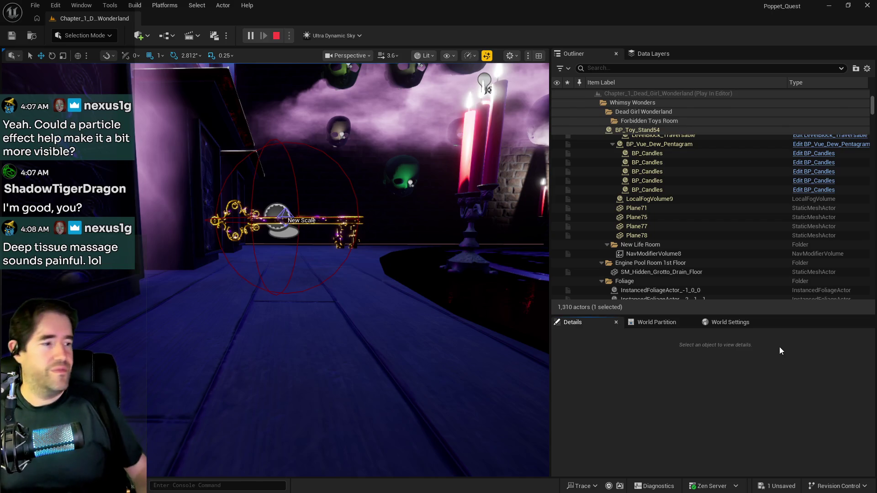
pyautogui.press('Escape')
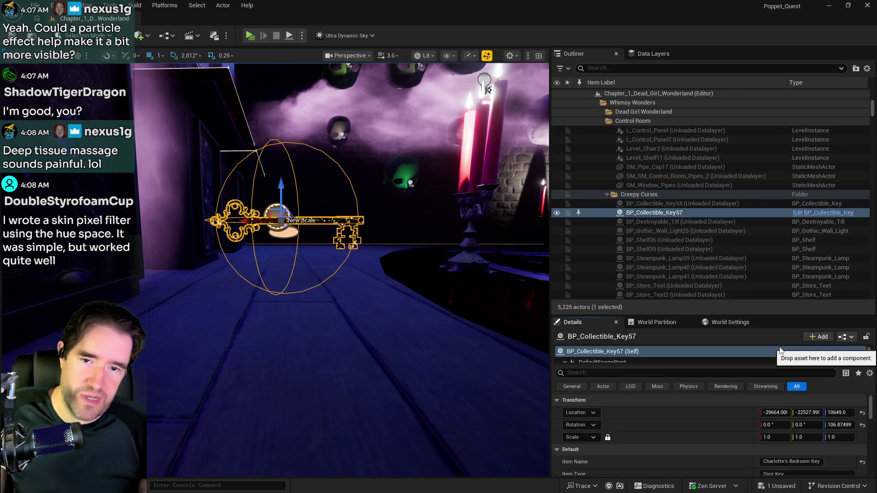
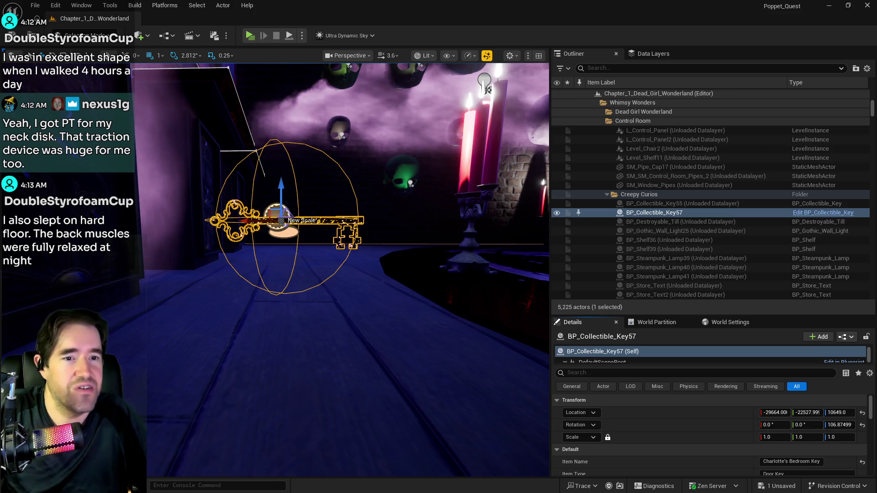
# Step: Open the GalacticField > Systems folder in the Content Browser
pyautogui.hotkey('ctrl', 'space')
pyautogui.click(514, 158)
pyautogui.doubleClick(514, 158)
pyautogui.doubleClick(503, 158)
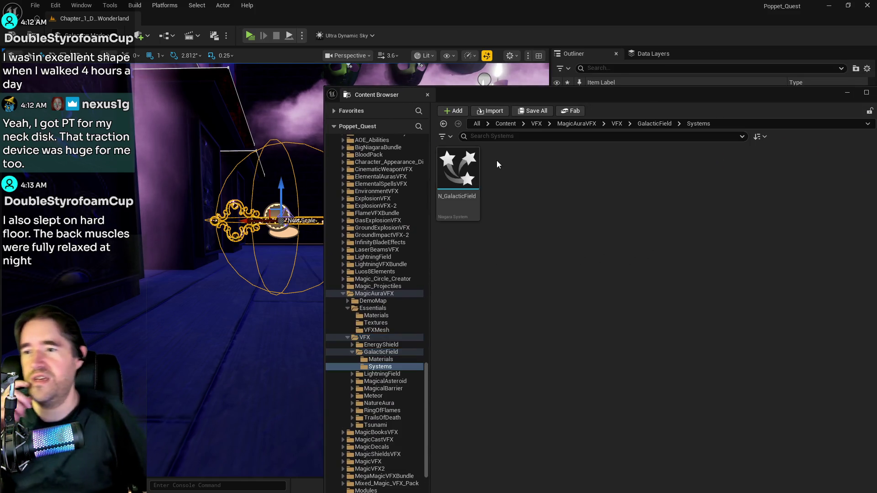
# Step: Place N_GalacticField beside the key in the level, then delete it
pyautogui.moveTo(457, 173)
pyautogui.mouseDown()
pyautogui.moveTo(222, 299)
pyautogui.moveTo(219, 212)
pyautogui.mouseUp()
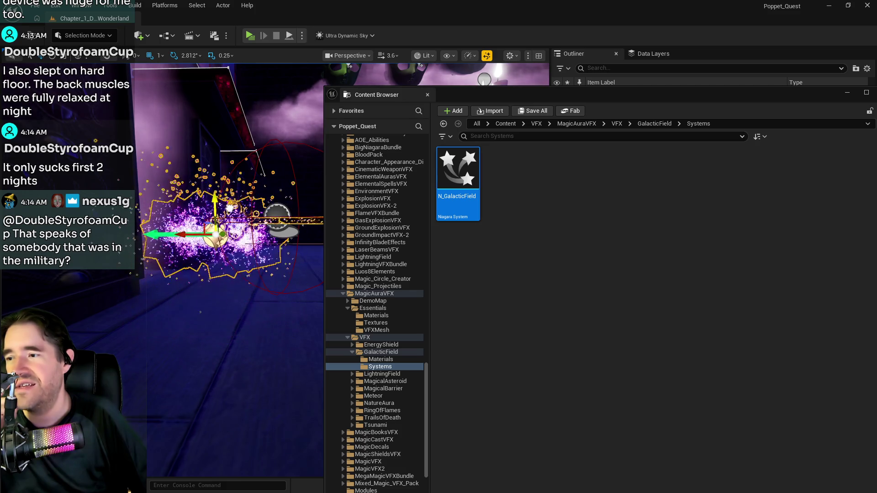
pyautogui.moveTo(557, 92); pyautogui.dragTo(876, 82)
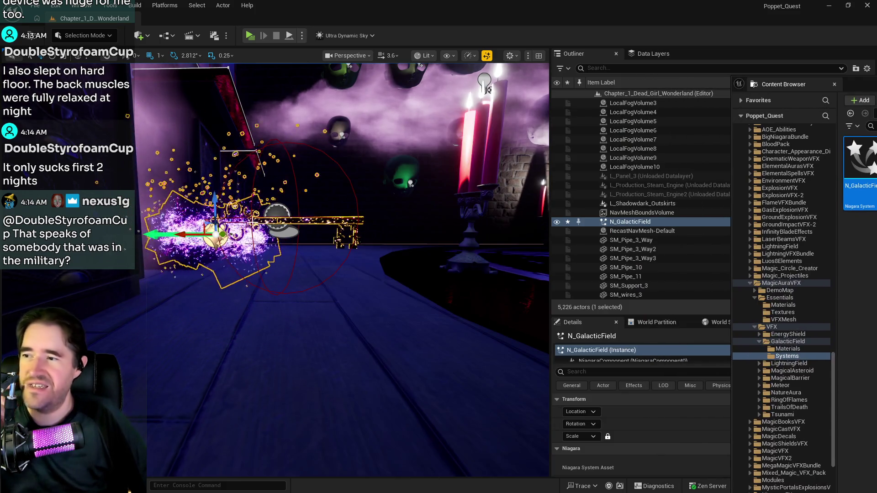
pyautogui.press('Delete')
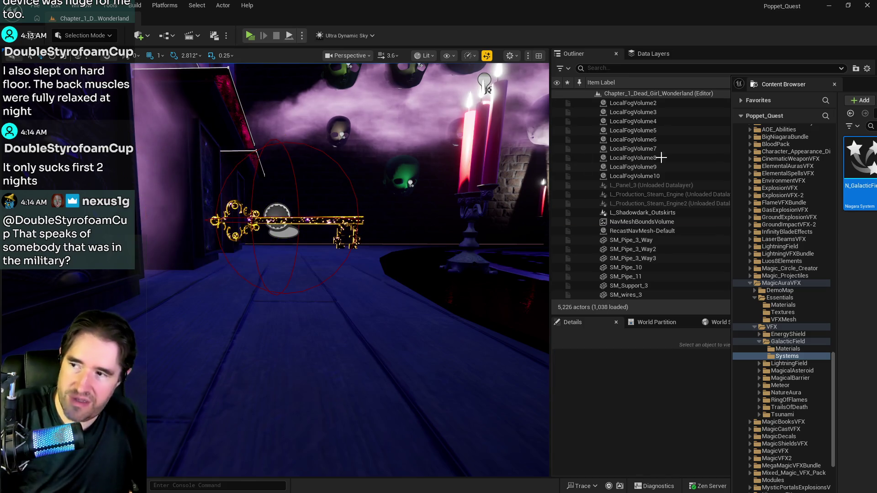
# Step: Maximize the Content Browser to fill the screen
pyautogui.moveTo(481, 94); pyautogui.dragTo(495, 80)
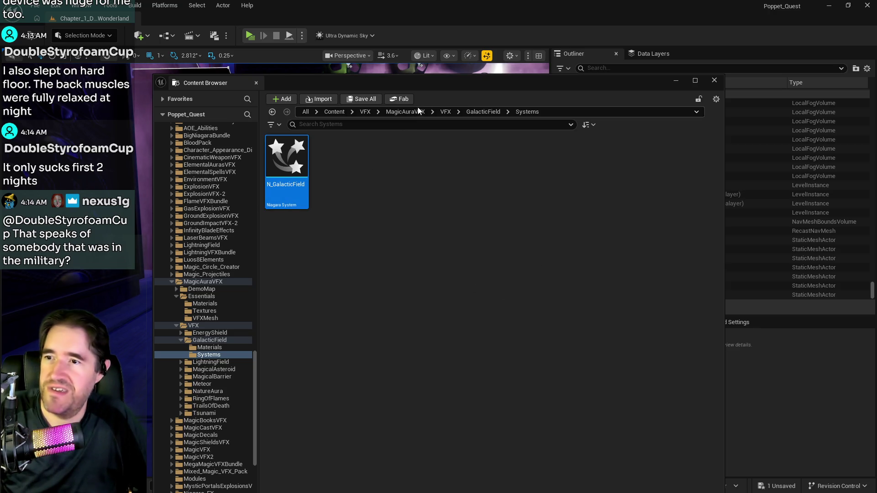
pyautogui.doubleClick(451, 84)
pyautogui.scroll(3, 30, 270)
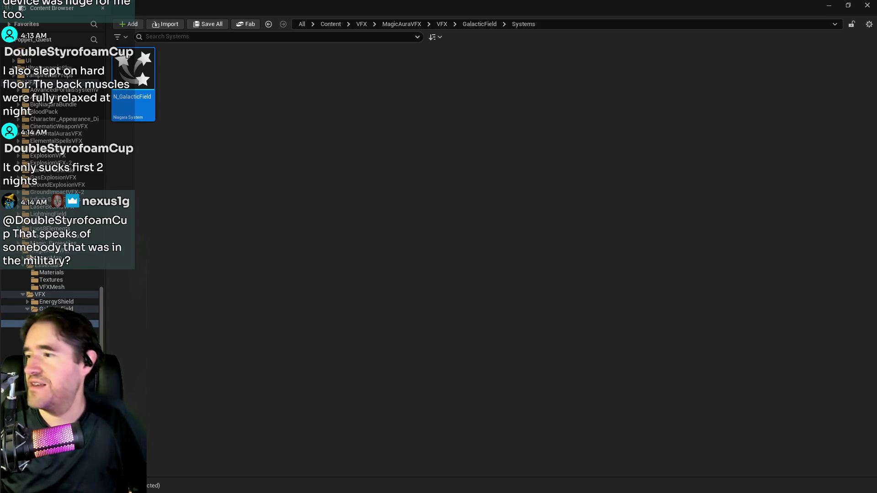
pyautogui.scroll(-3, 50, 182)
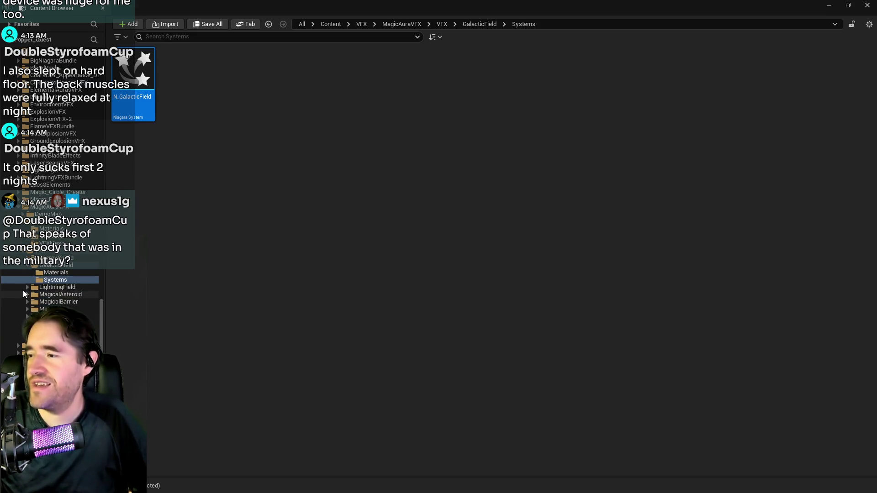
# Step: Open the MagicAuraVFX DemoMap level, saving the modified galaxy material first
pyautogui.click(27, 286)
pyautogui.click(52, 286)
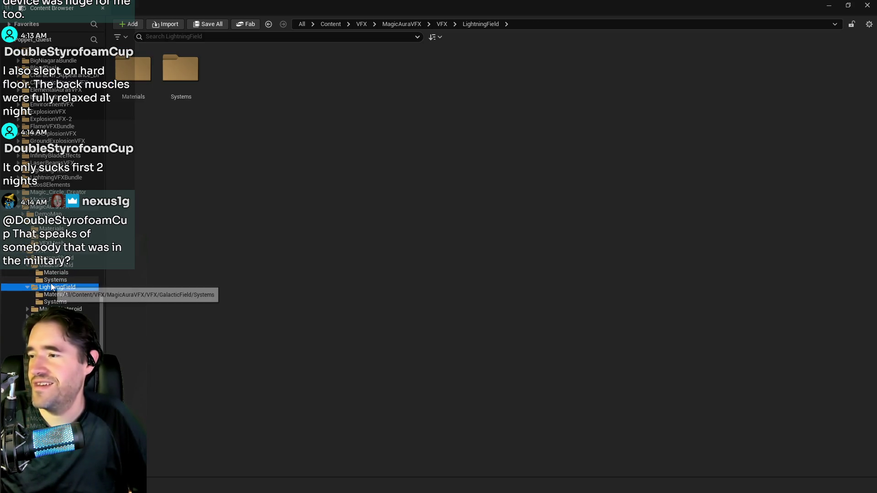
pyautogui.click(50, 213)
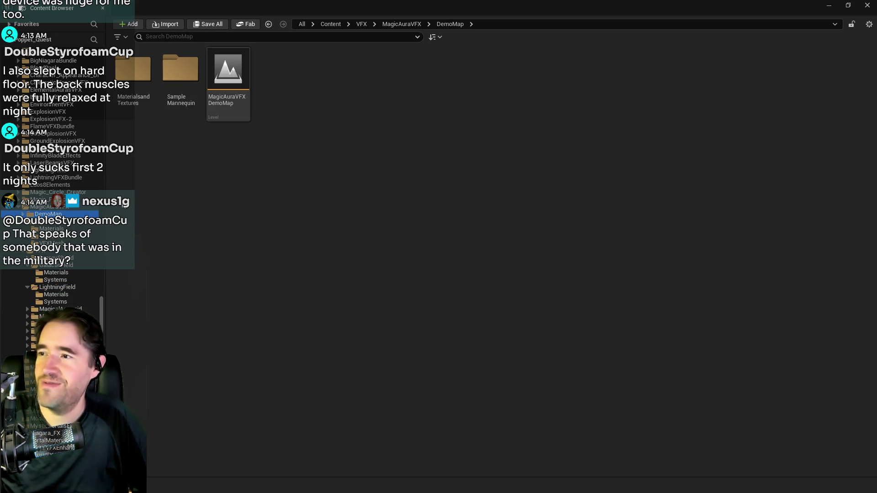
pyautogui.doubleClick(228, 82)
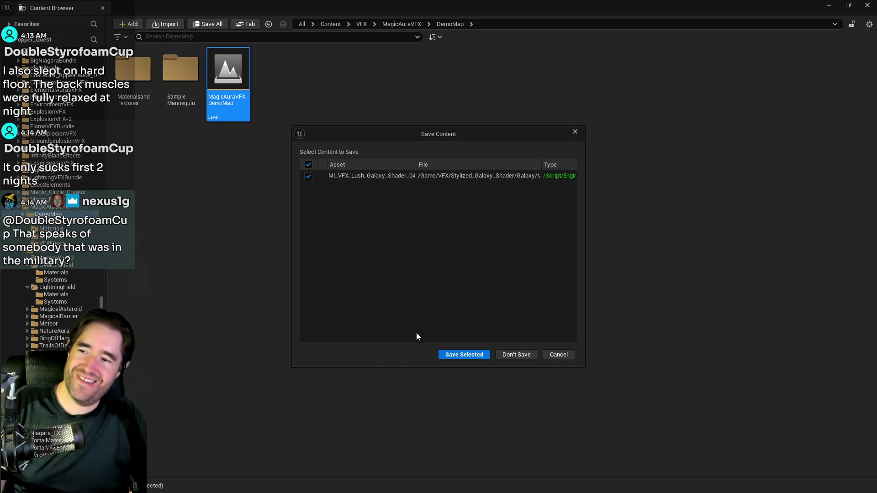
pyautogui.click(452, 355)
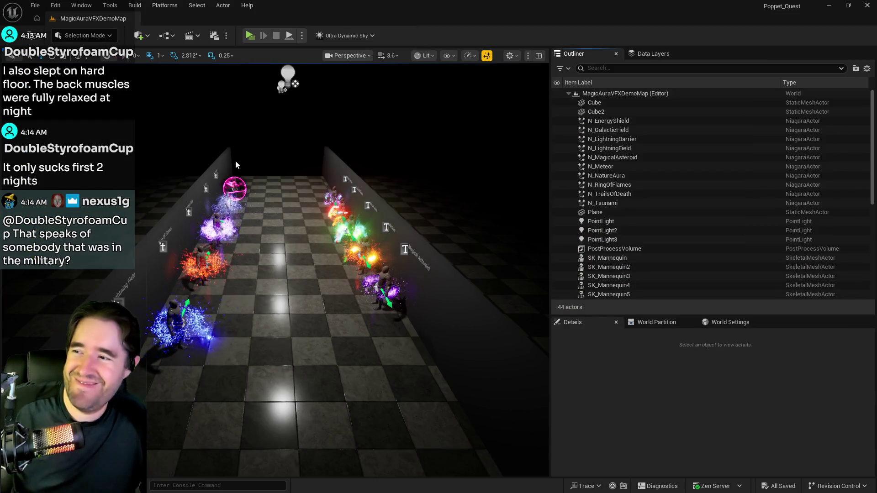
# Step: Fly the camera down the MagicAuraVFX effects corridor, then bring the Content Browser back
pyautogui.moveTo(235, 160)
pyautogui.mouseDown()
pyautogui.moveTo(217, 105)
pyautogui.moveTo(146, 106)
pyautogui.moveTo(289, 107)
pyautogui.mouseUp()
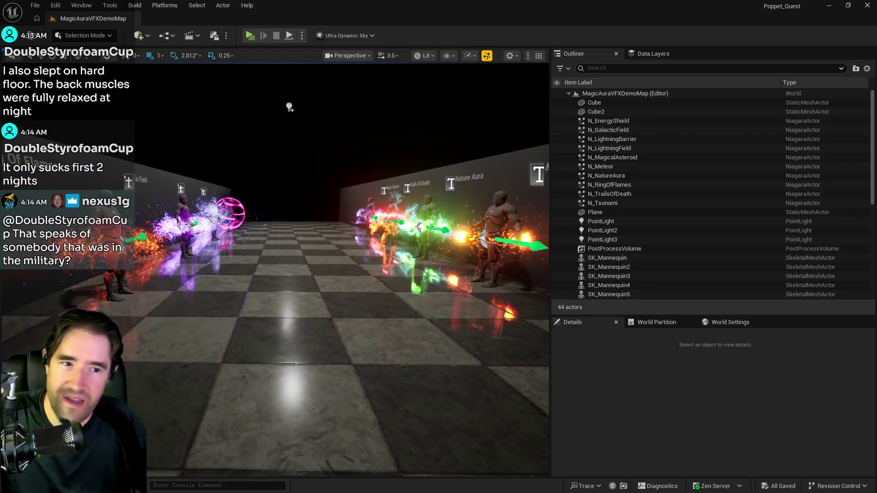
pyautogui.hotkey('ctrl', 'shift', 'f')
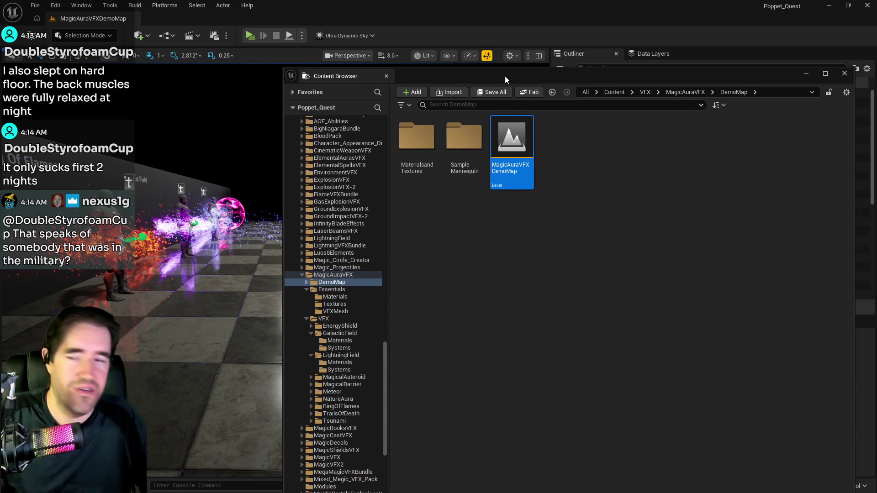
# Step: Open the LightningVFXBundle level from LightningVFXBundle > DemoMap and dismiss the browser
pyautogui.click(302, 267)
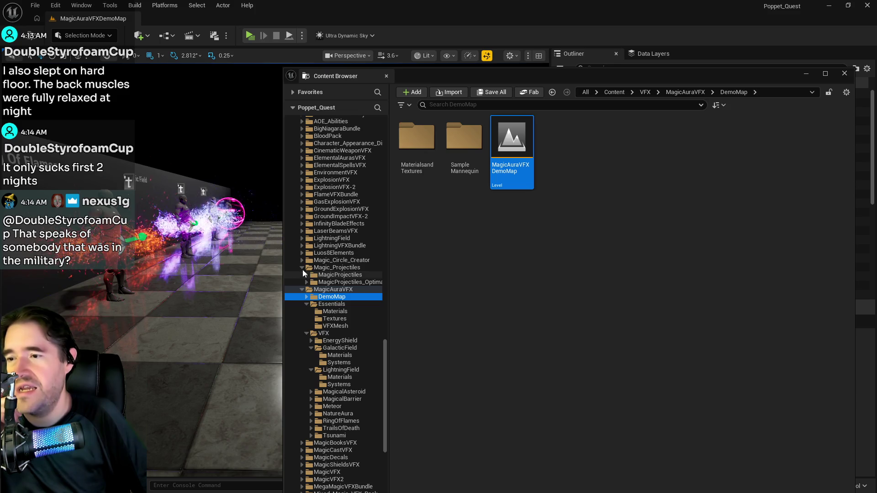
pyautogui.click(300, 259)
pyautogui.click(300, 253)
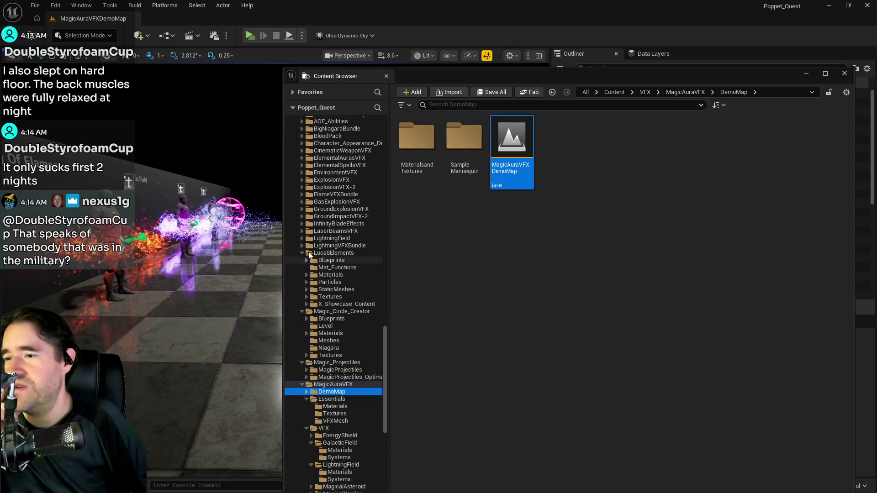
pyautogui.click(301, 246)
pyautogui.click(331, 252)
pyautogui.click(423, 167)
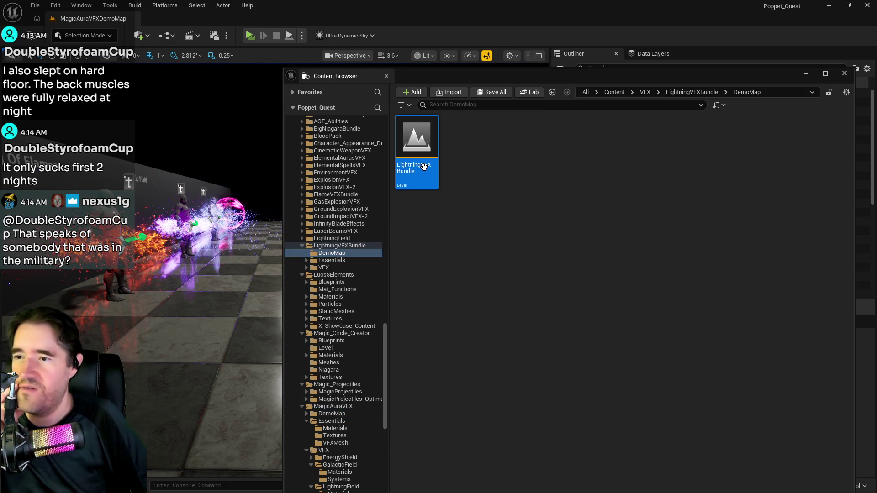
pyautogui.doubleClick(423, 167)
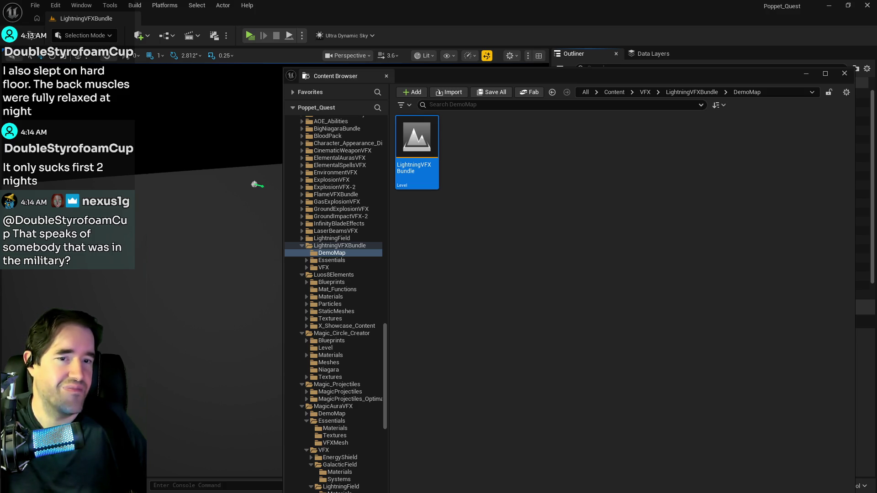
pyautogui.click(538, 71)
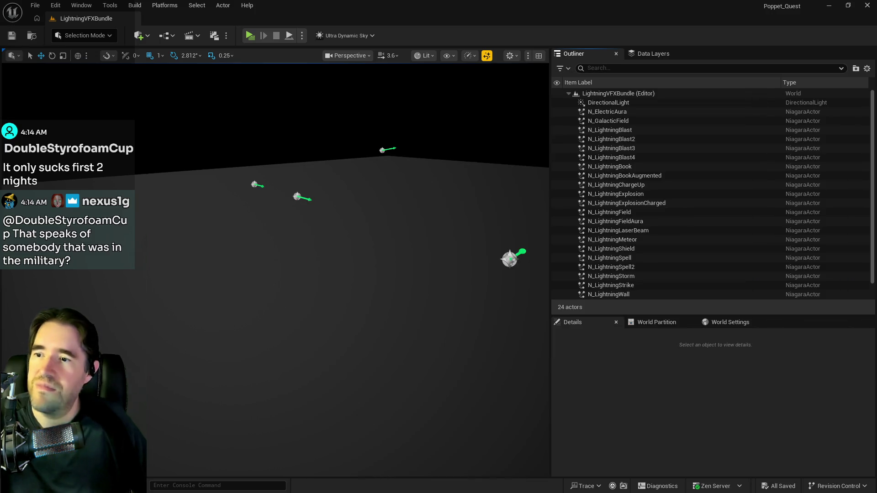
# Step: Move the camera closer to the lightning effects and view them from another angle
pyautogui.scroll(-5, 255, 336)
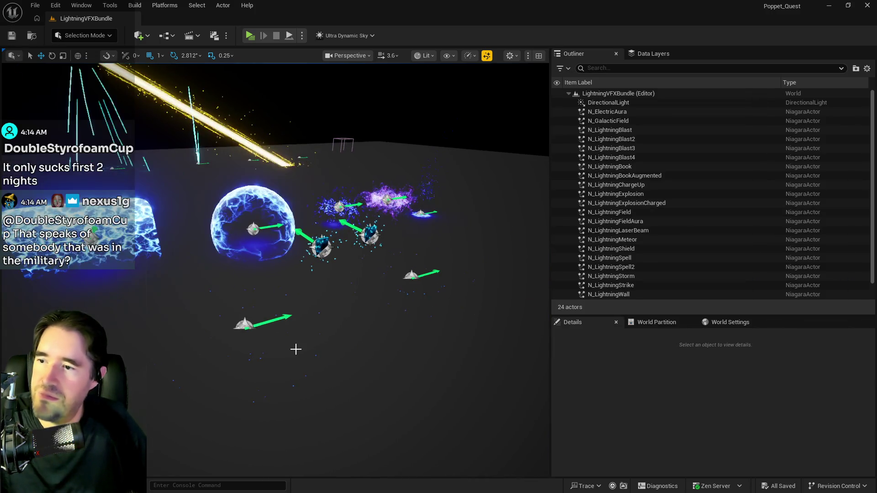
pyautogui.moveTo(255, 337)
pyautogui.mouseDown()
pyautogui.moveTo(68, 322)
pyautogui.moveTo(247, 315)
pyautogui.moveTo(264, 356)
pyautogui.moveTo(301, 338)
pyautogui.moveTo(294, 349)
pyautogui.mouseUp()
pyautogui.moveTo(464, 20)
pyautogui.mouseDown()
pyautogui.moveTo(380, 130)
pyautogui.moveTo(282, 133)
pyautogui.moveTo(283, 1)
pyautogui.mouseUp()
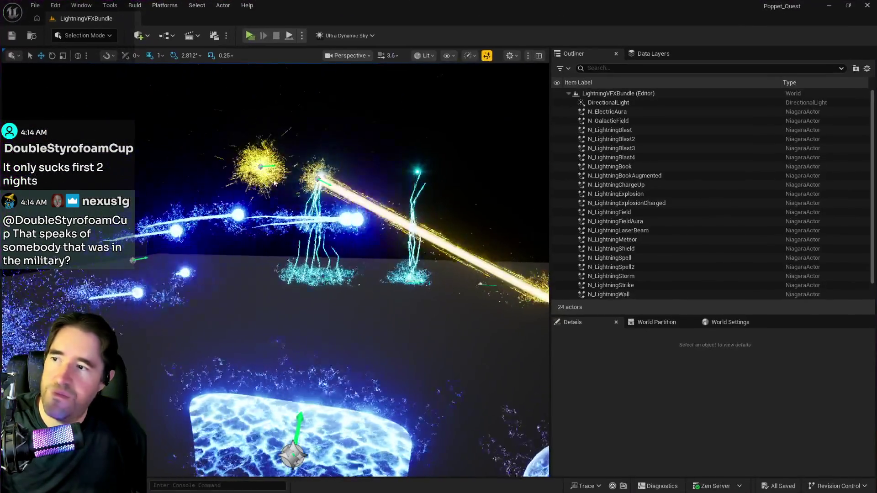
pyautogui.moveTo(293, 319); pyautogui.dragTo(301, 322)
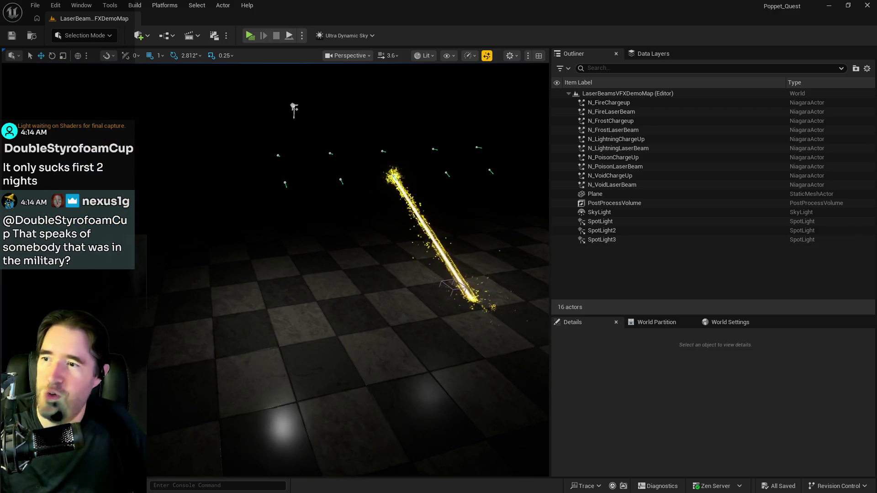
# Step: Turn the camera across the laser beams, then check File's recent levels and dismiss the menu
pyautogui.moveTo(360, 315)
pyautogui.mouseDown()
pyautogui.moveTo(547, 203)
pyautogui.moveTo(493, 183)
pyautogui.moveTo(474, 201)
pyautogui.moveTo(255, 296)
pyautogui.mouseUp()
pyautogui.click(36, 5)
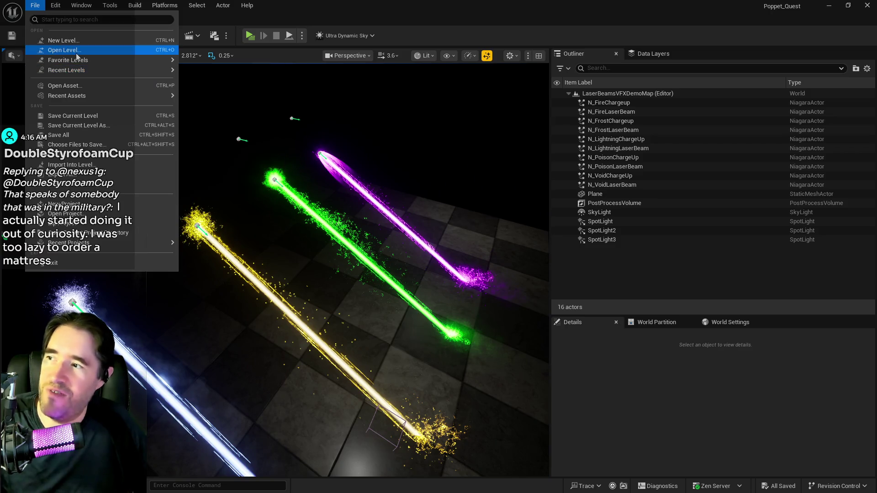
pyautogui.moveTo(68, 70)
pyautogui.press('Escape')
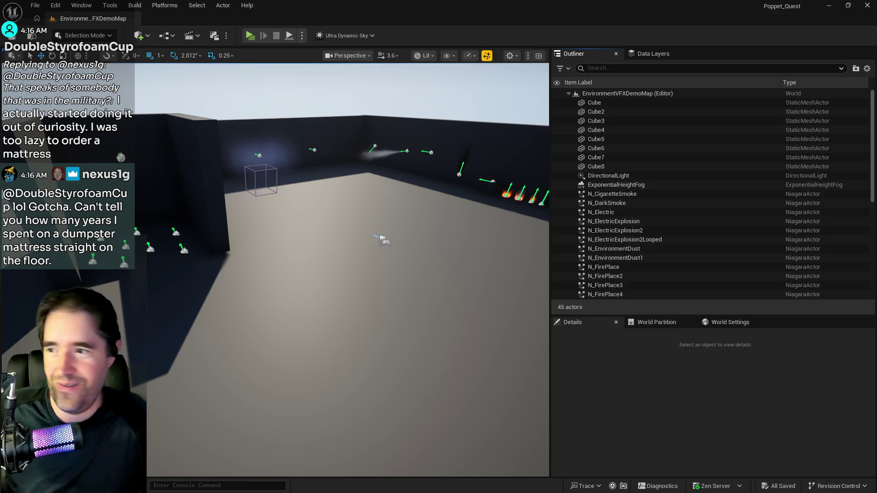
# Step: Turn the camera toward the fire emitters in the environment level
pyautogui.moveTo(431, 291); pyautogui.dragTo(431, 291)
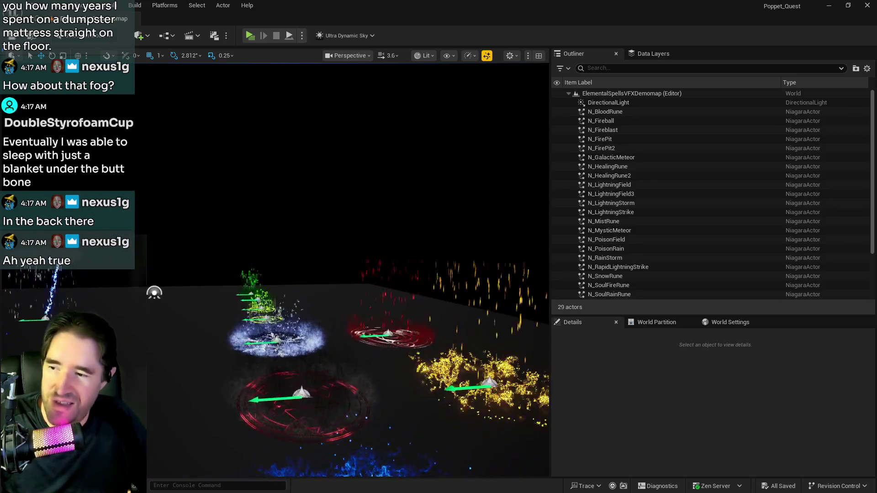
# Step: Fly back over the spell effects, then forward past the rain storm to the fire ring
pyautogui.press('s')
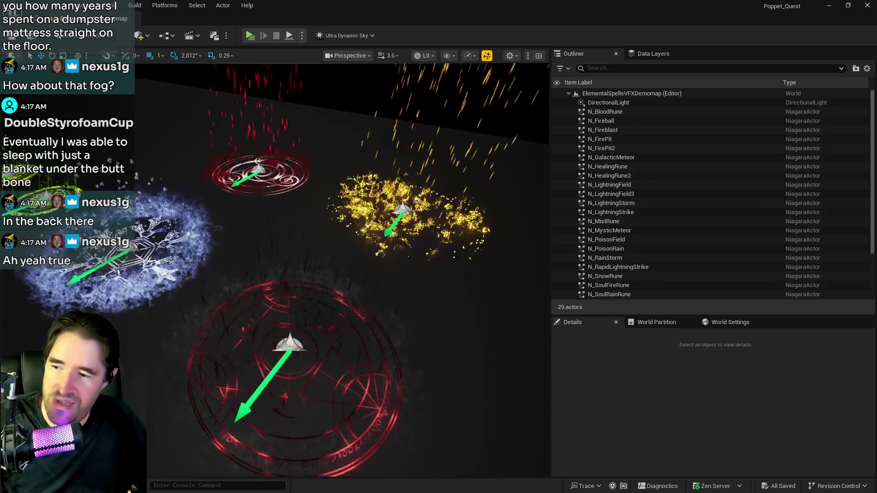
pyautogui.press('w')
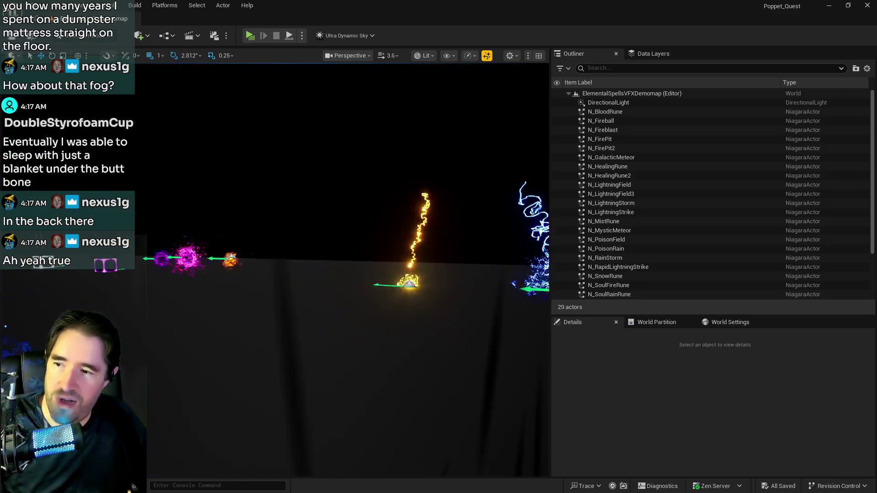
pyautogui.press('w')
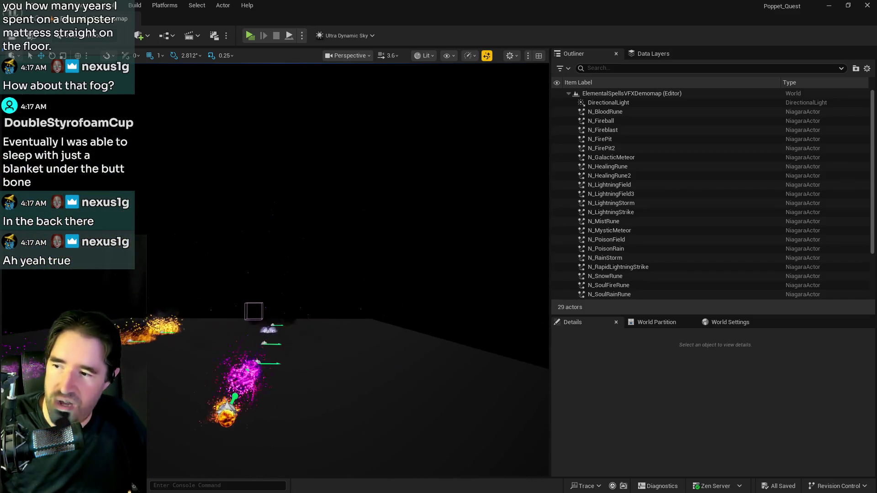
pyautogui.press('w')
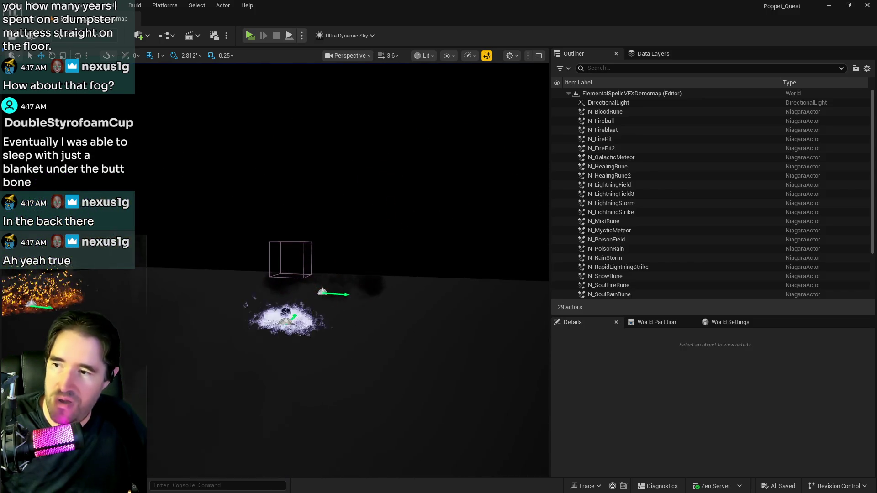
pyautogui.press('w')
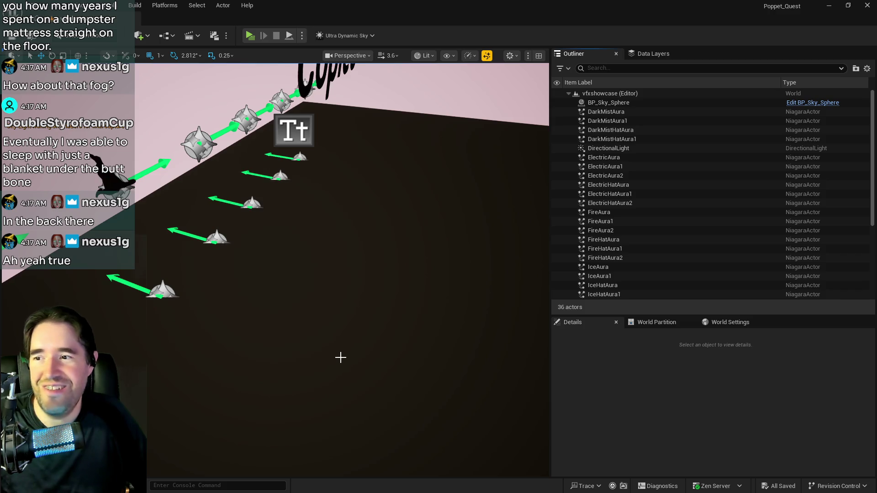
# Step: Turn the view to bring more of the vfxshowcase aura wall into sight
pyautogui.moveTo(331, 356)
pyautogui.mouseDown()
pyautogui.moveTo(303, 332)
pyautogui.moveTo(256, 331)
pyautogui.mouseUp()
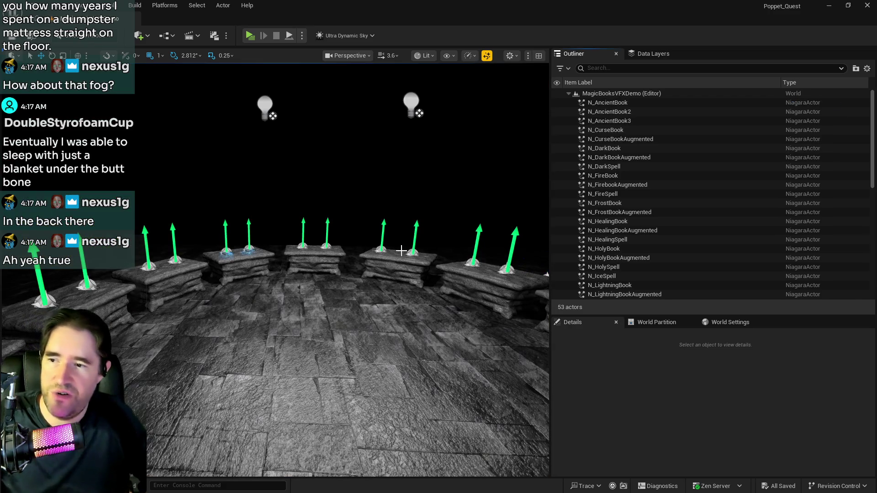
# Step: Select the left lightning book and open N_LightningBook in a maximized Niagara editor
pyautogui.moveTo(449, 260)
pyautogui.mouseDown()
pyautogui.moveTo(453, 319)
pyautogui.moveTo(455, 253)
pyautogui.moveTo(281, 249)
pyautogui.mouseUp()
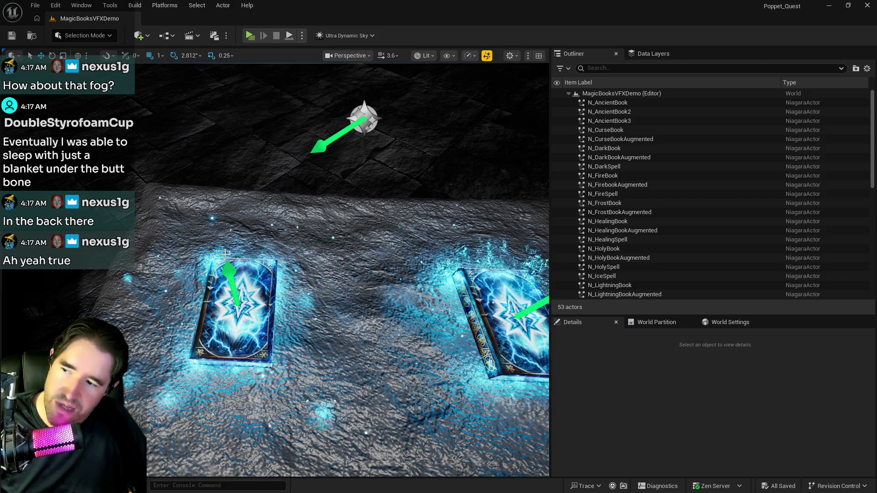
pyautogui.click(238, 292)
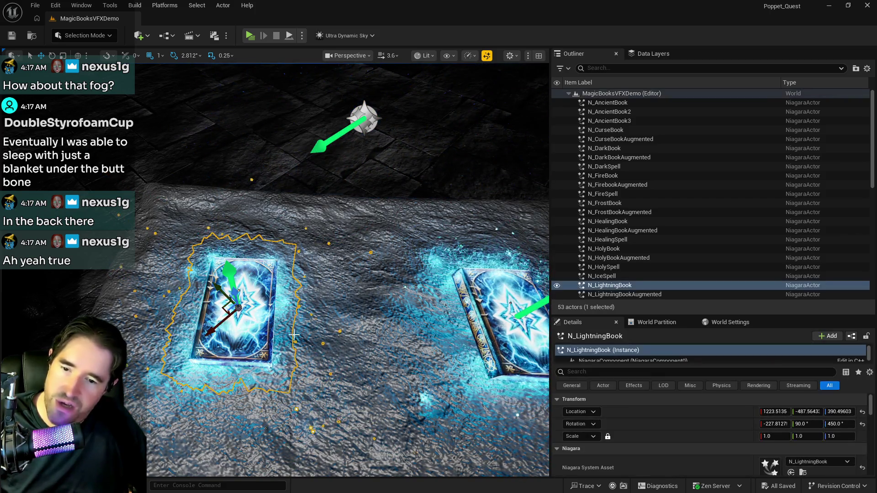
pyautogui.scroll(-3, 697, 424)
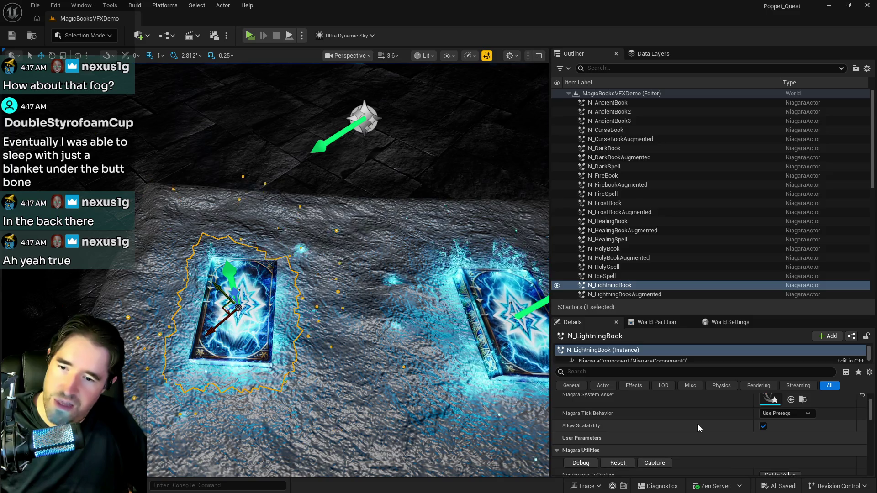
pyautogui.scroll(1, 733, 410)
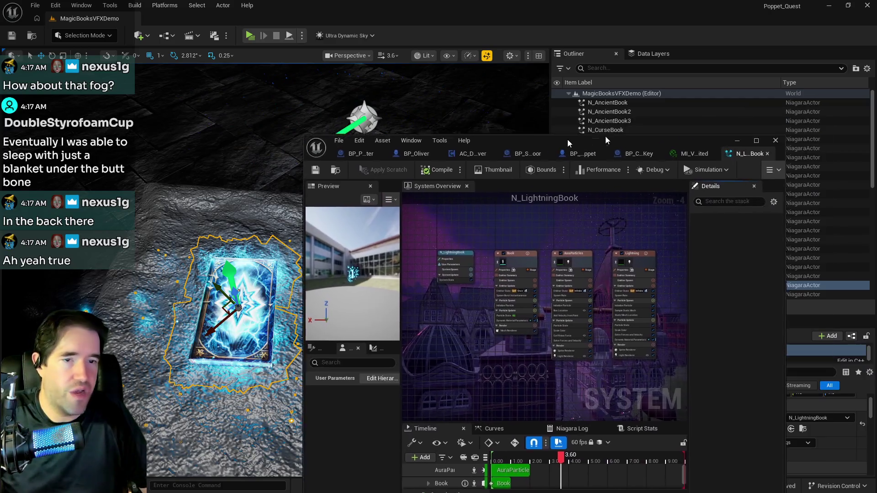
pyautogui.moveTo(604, 135); pyautogui.dragTo(450, 129)
pyautogui.doubleClick(450, 130)
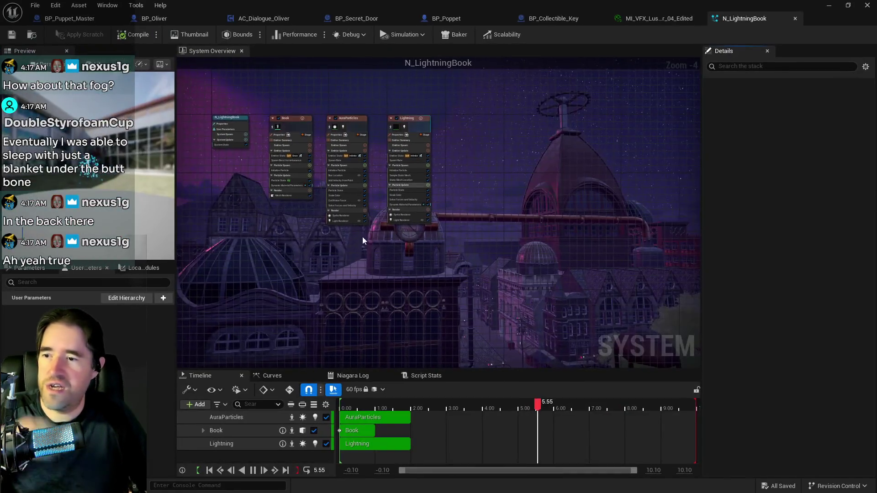
# Step: Inspect the AuraParticles emitter's settings with an 'sh' search, then select the Book emitter
pyautogui.scroll(3, 343, 130)
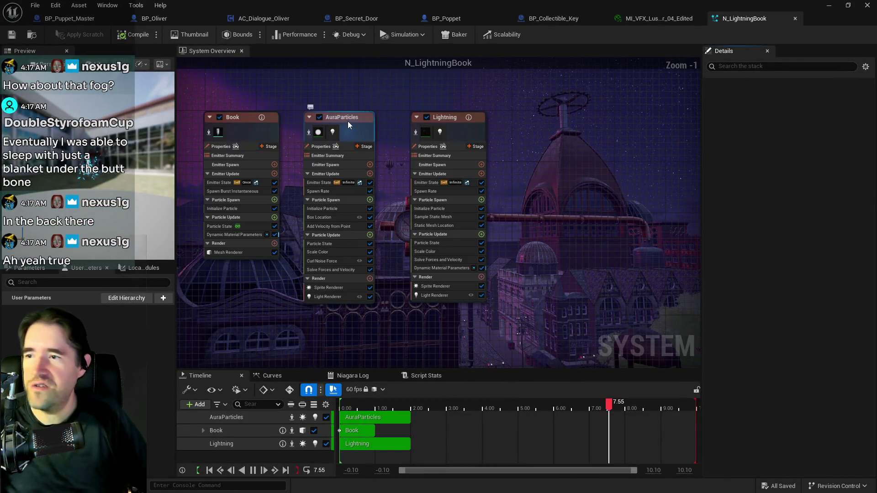
pyautogui.click(348, 123)
pyautogui.scroll(-15, 789, 278)
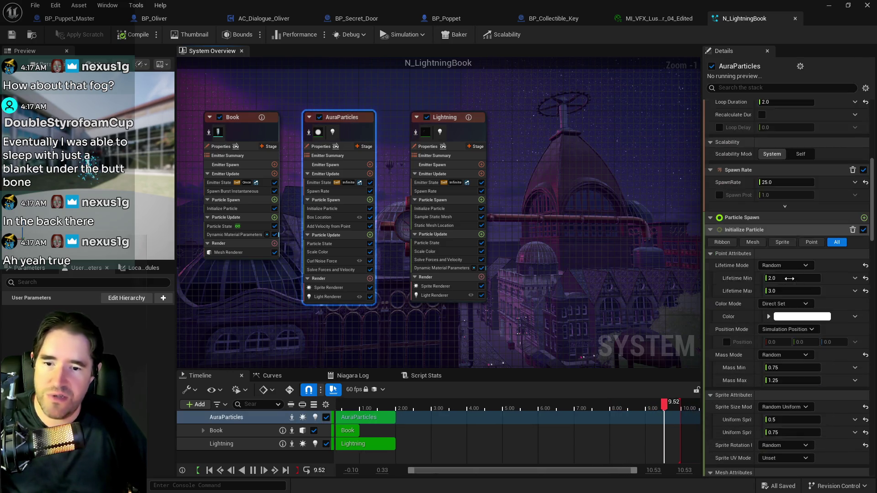
pyautogui.scroll(-10, 789, 279)
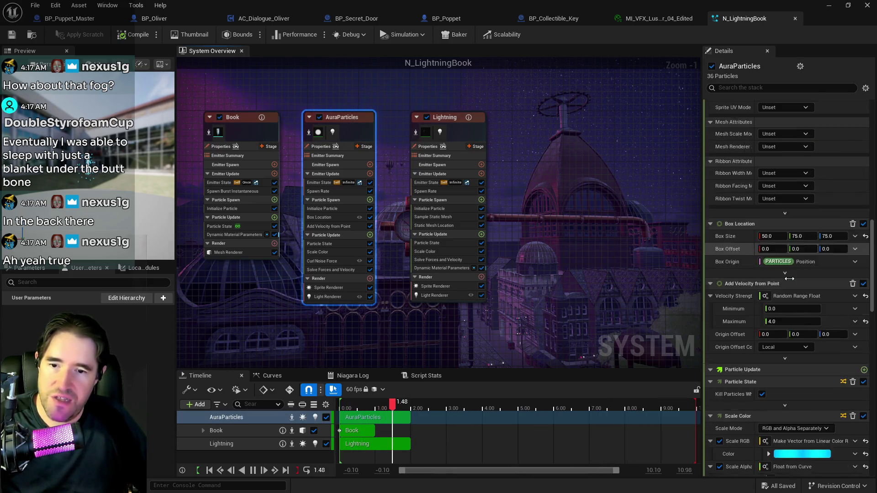
pyautogui.scroll(-5, 789, 279)
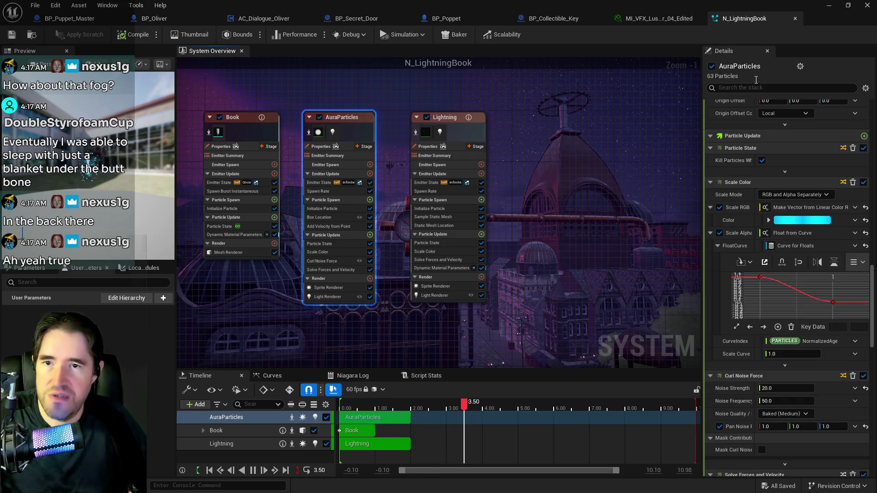
pyautogui.click(761, 87)
pyautogui.write('me')
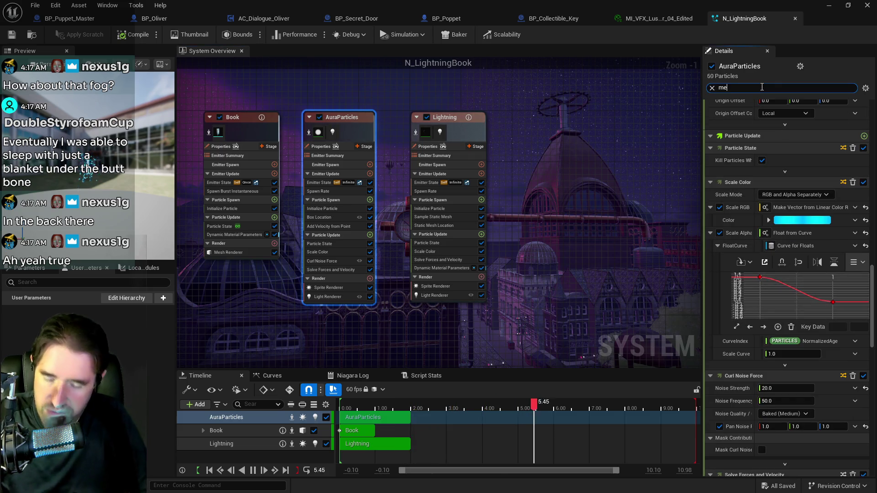
pyautogui.write('sh')
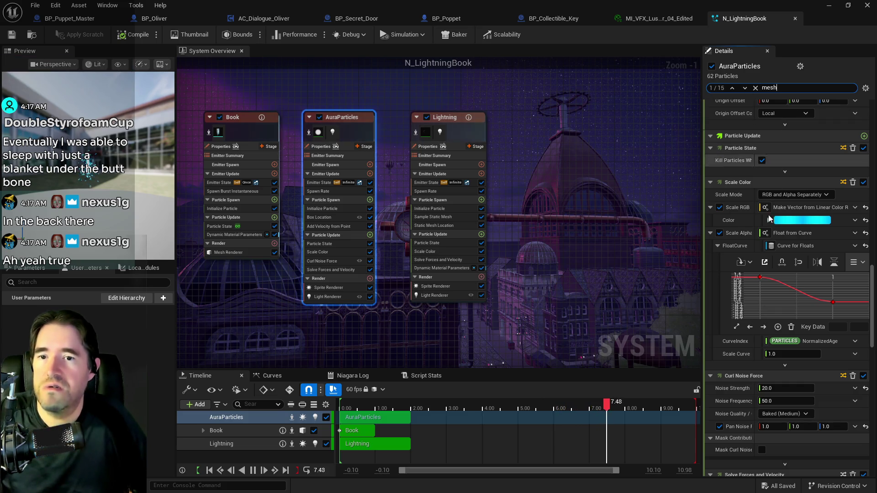
pyautogui.scroll(-2, 763, 223)
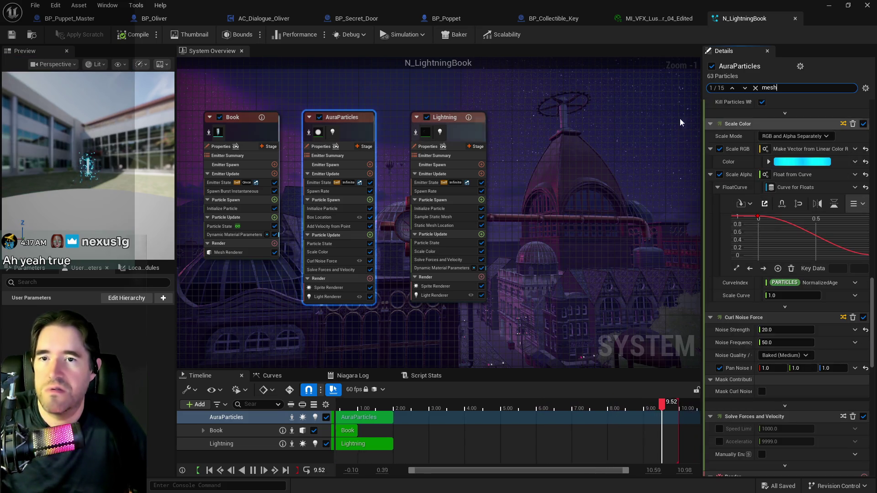
pyautogui.click(260, 125)
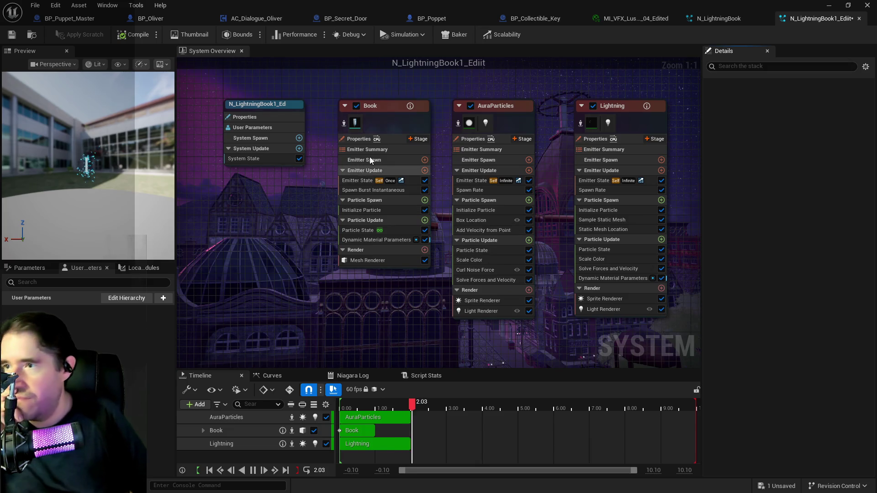
# Step: Filter the copied effect's Book emitter settings for 'mesh' and scroll to its Mesh Renderer
pyautogui.click(389, 105)
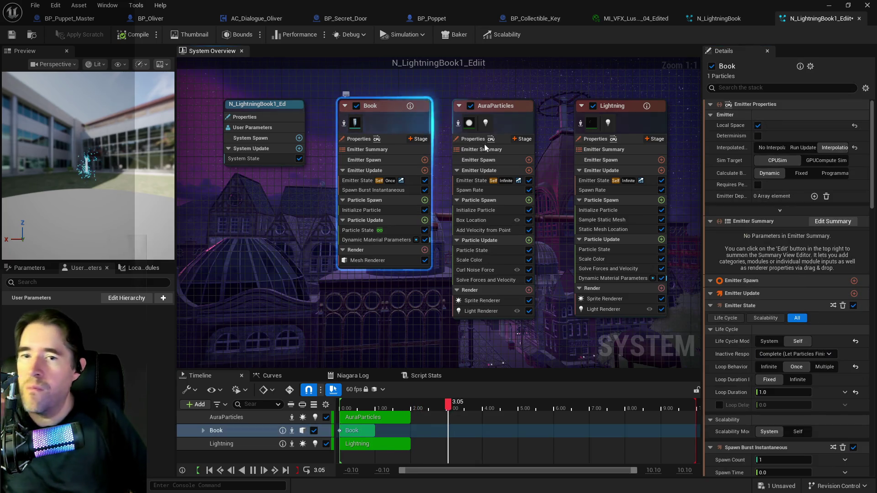
pyautogui.click(774, 88)
pyautogui.write('mesh')
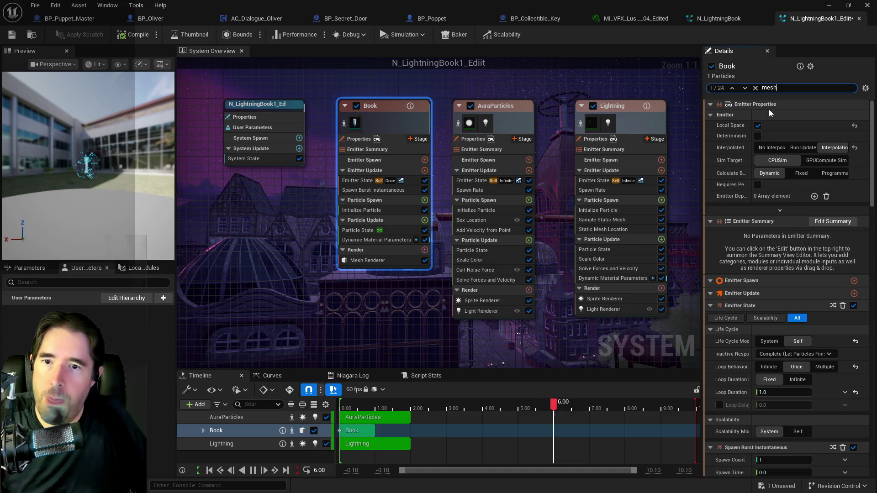
pyautogui.scroll(-2, 795, 301)
pyautogui.scroll(-10, 795, 301)
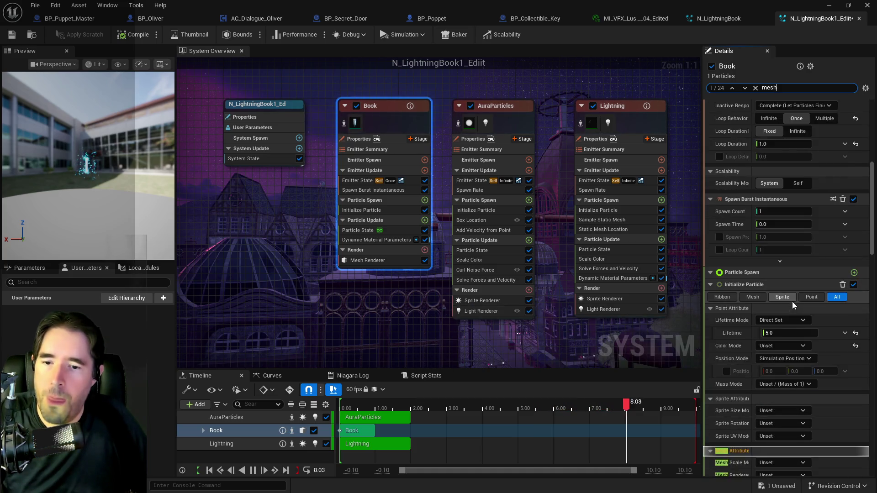
pyautogui.scroll(-5, 793, 311)
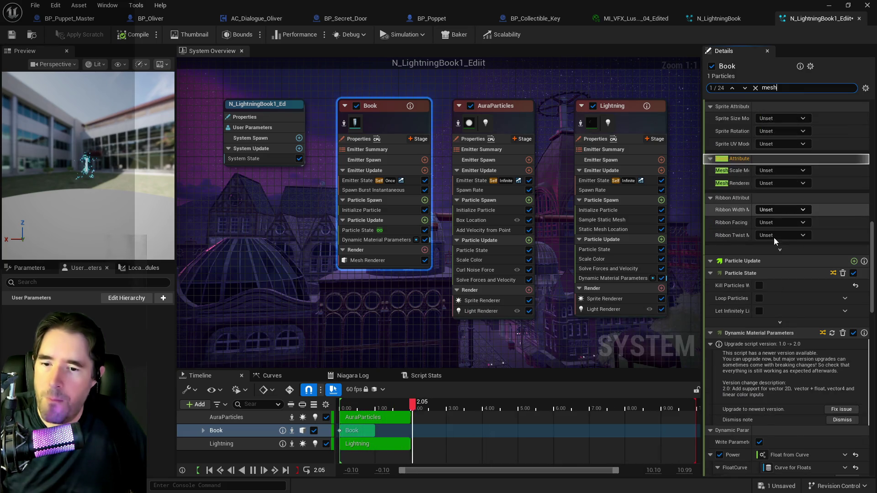
pyautogui.scroll(-5, 774, 240)
pyautogui.scroll(-2, 772, 253)
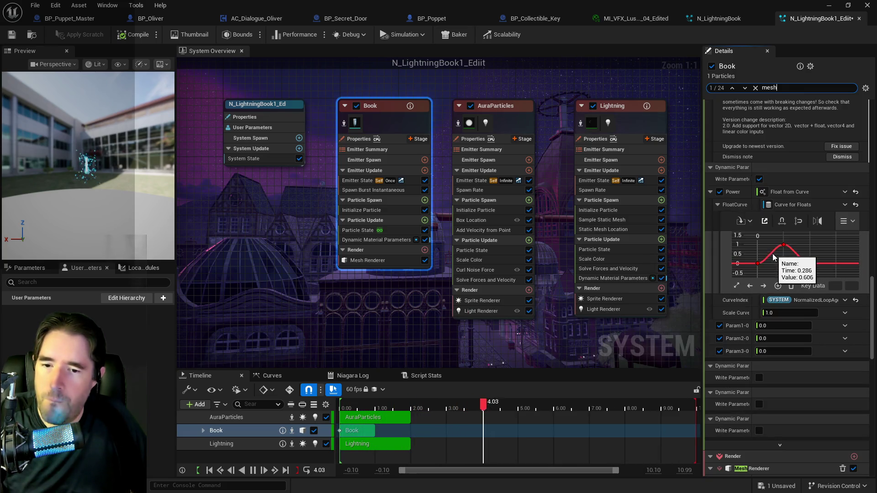
pyautogui.moveTo(870, 329); pyautogui.dragTo(870, 150)
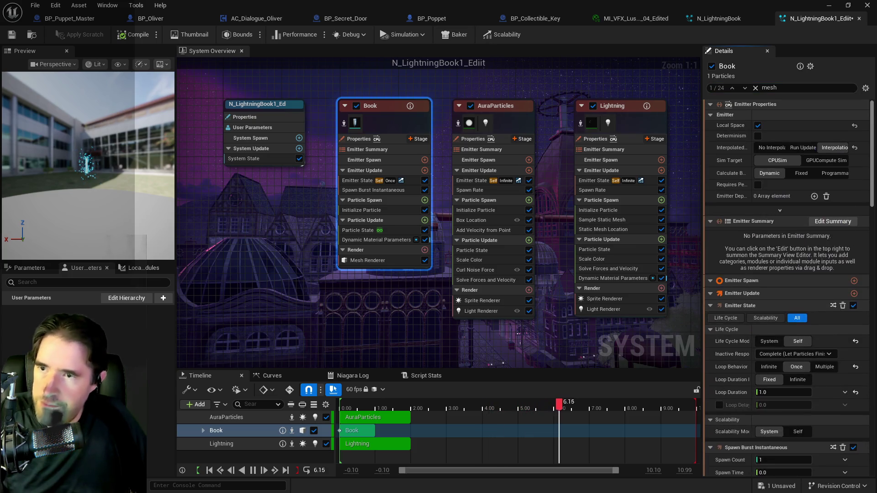
pyautogui.moveTo(384, 112); pyautogui.dragTo(388, 111)
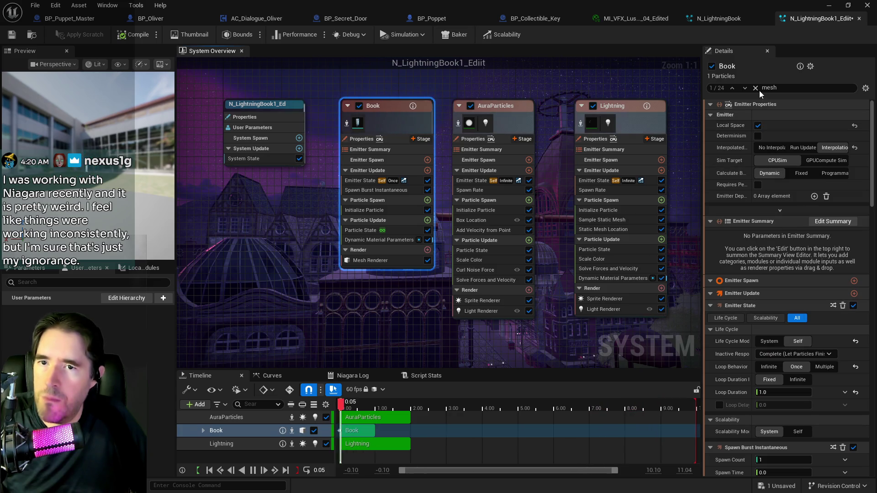
# Step: Clear the mesh search, scroll the full Book settings, and shrink the Niagara window to show the level
pyautogui.click(756, 90)
pyautogui.scroll(-3, 799, 242)
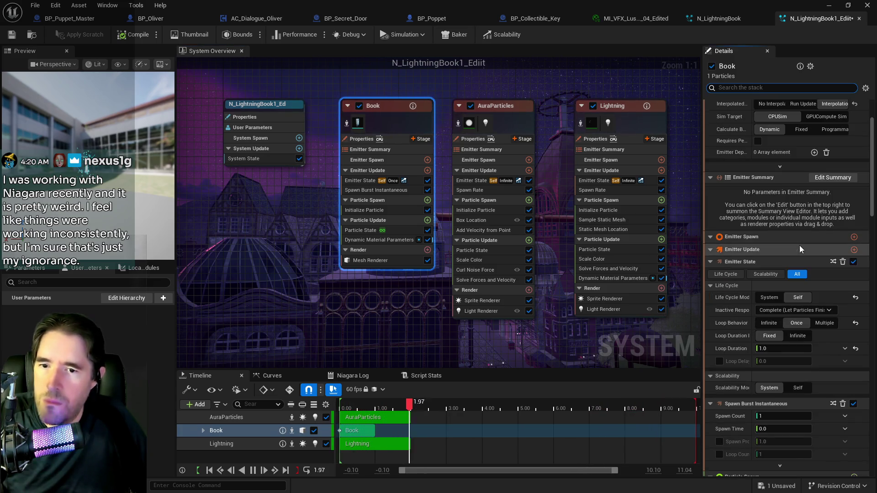
pyautogui.scroll(-10, 799, 245)
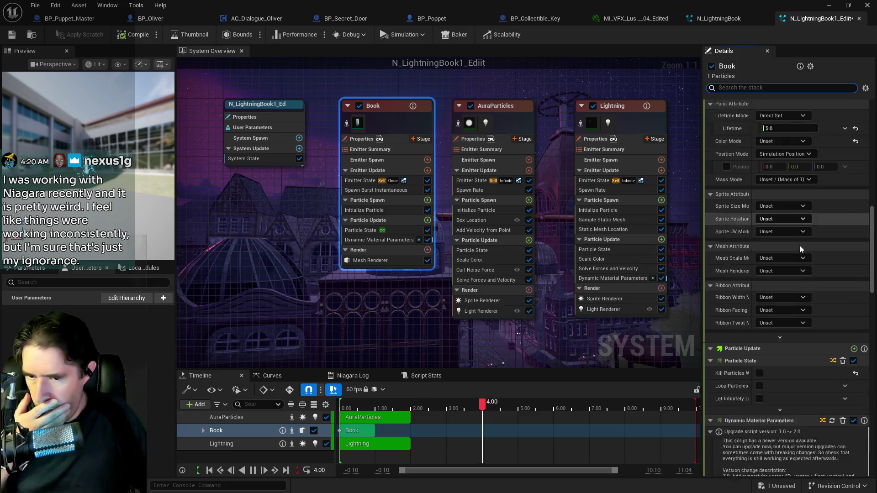
pyautogui.scroll(-8, 794, 310)
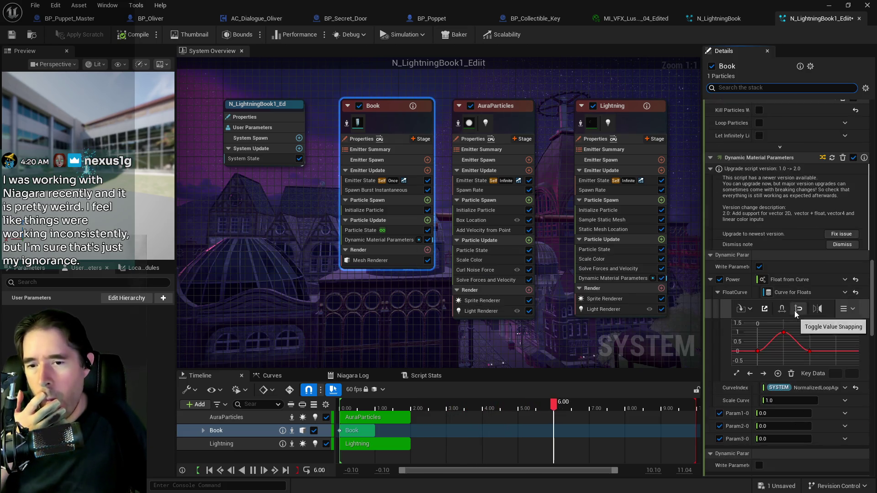
pyautogui.scroll(-3, 793, 311)
pyautogui.scroll(-5, 752, 368)
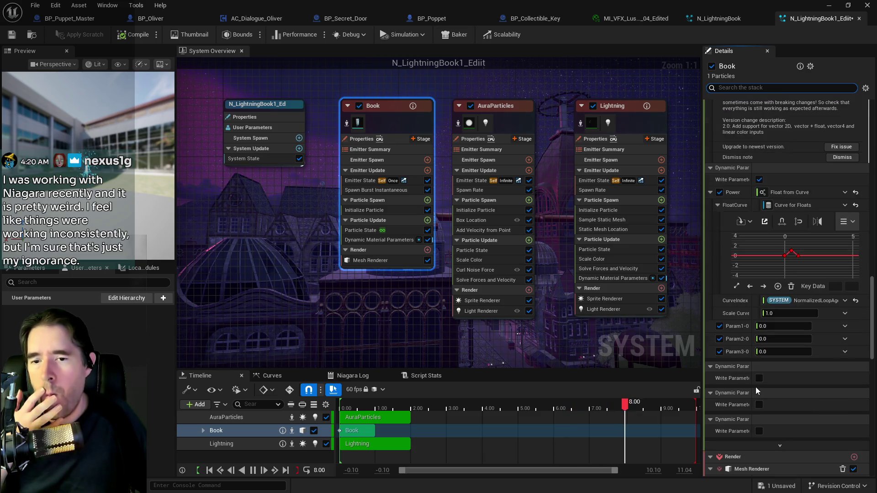
pyautogui.scroll(-3, 760, 392)
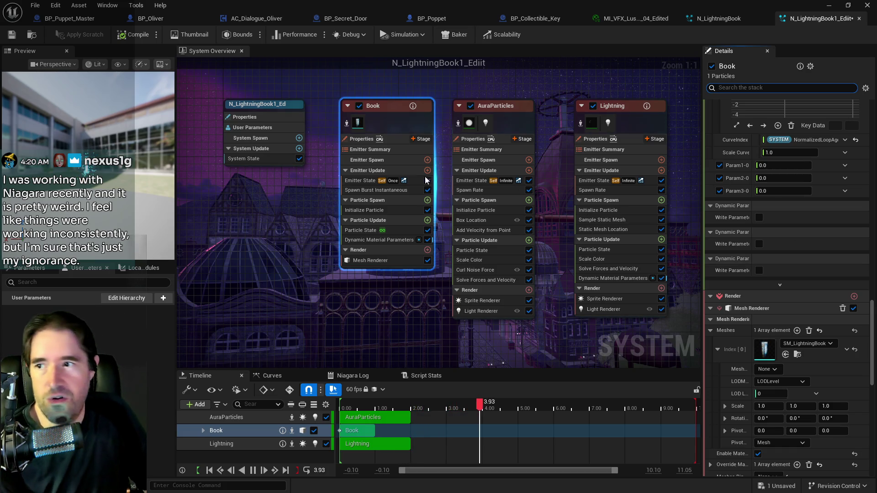
pyautogui.moveTo(324, 4)
pyautogui.mouseDown()
pyautogui.moveTo(754, 77)
pyautogui.moveTo(632, 64)
pyautogui.mouseUp()
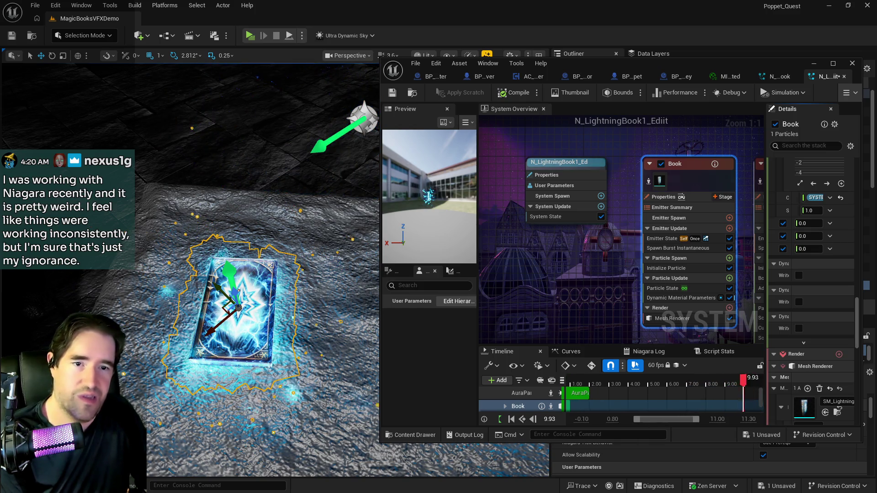
# Step: Open BP_Collectible_Key from the Collectibles folder in the Content Browser
pyautogui.click(838, 412)
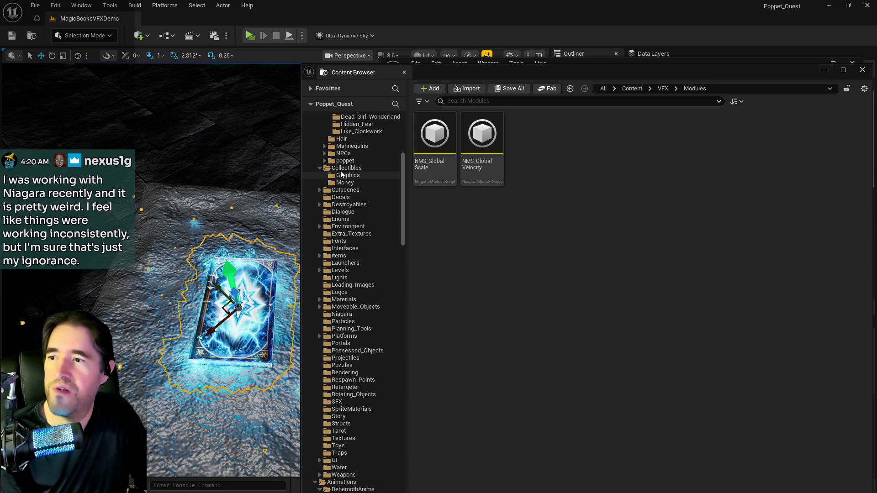
pyautogui.click(346, 167)
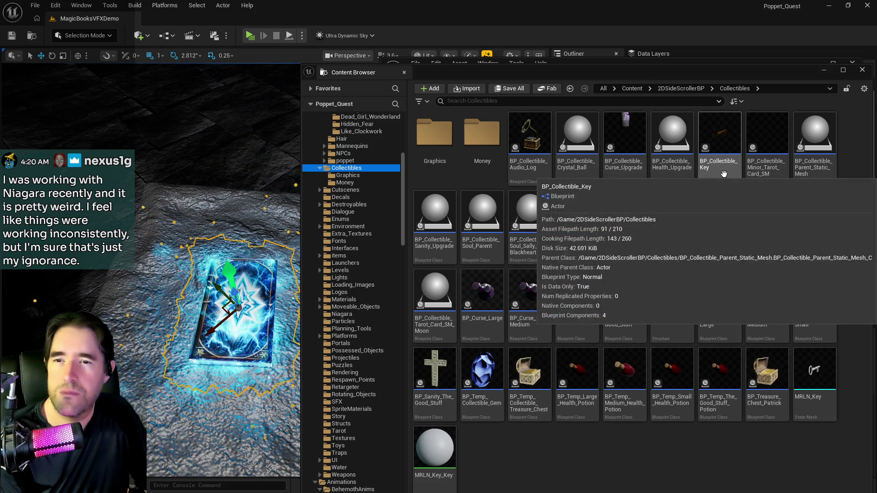
pyautogui.doubleClick(724, 177)
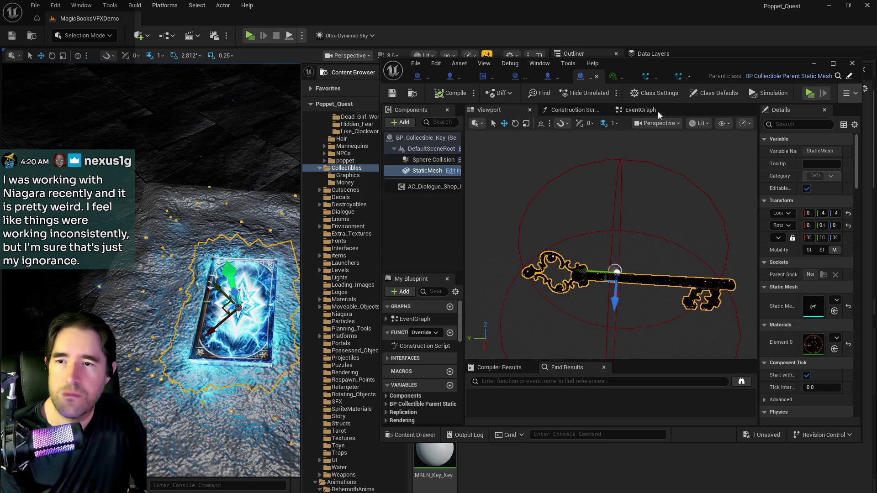
# Step: Return to the N_LightningBook1_Ediit effect editor and make it fill the screen
pyautogui.moveTo(634, 67)
pyautogui.mouseDown()
pyautogui.moveTo(876, 83)
pyautogui.moveTo(408, 88)
pyautogui.mouseUp()
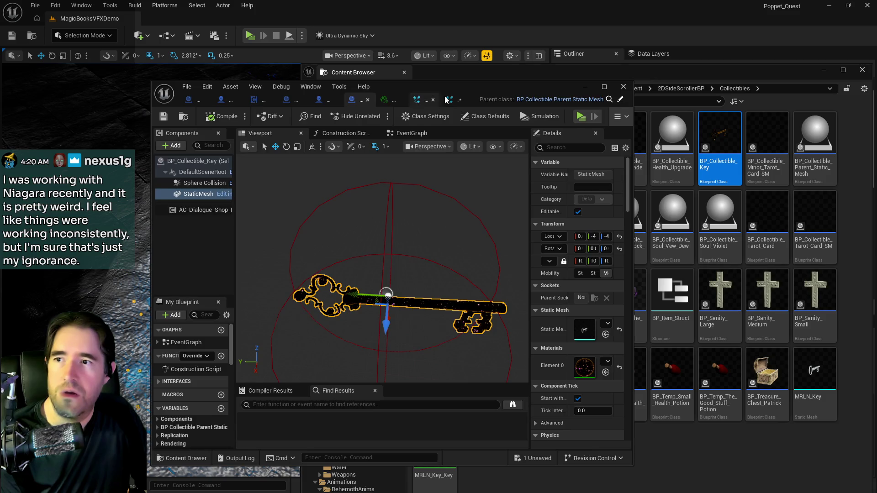
pyautogui.click(446, 99)
pyautogui.doubleClick(447, 99)
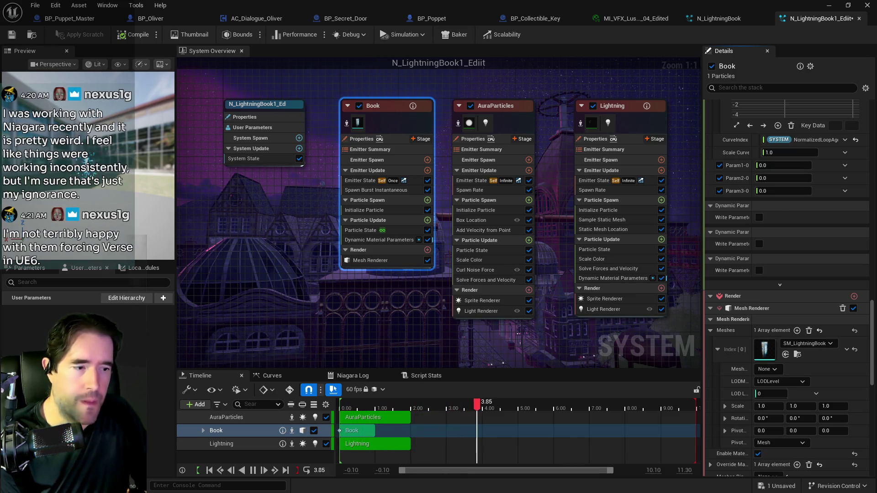
# Step: Check the Collectibles assets and the key mesh used by BP_Collectible_Key
pyautogui.hotkey('alt', 'Tab')
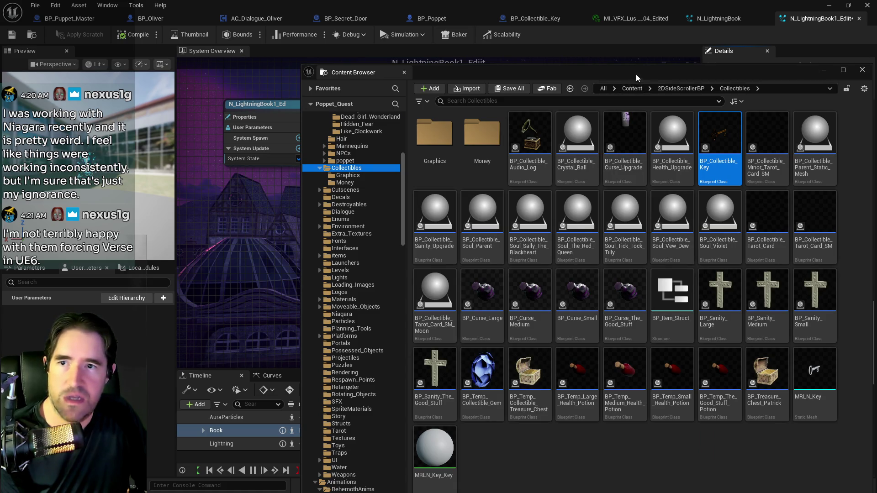
pyautogui.hotkey('alt', 'Tab')
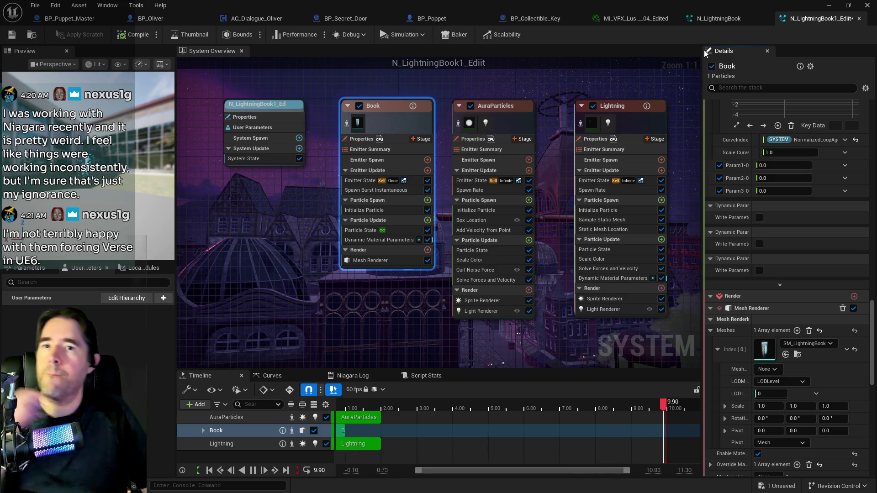
pyautogui.click(531, 18)
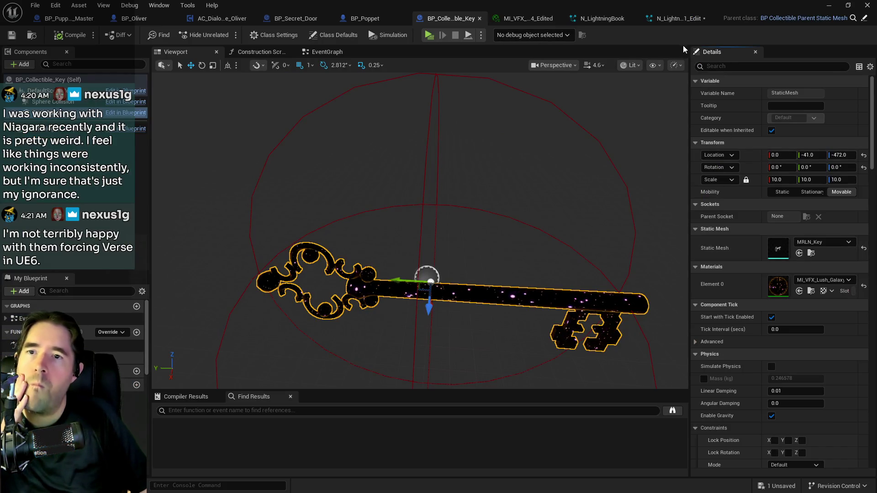
# Step: Set the Book Mesh Renderer mesh to MRLN_Key, save the effect, and return to the level
pyautogui.click(674, 19)
pyautogui.click(785, 355)
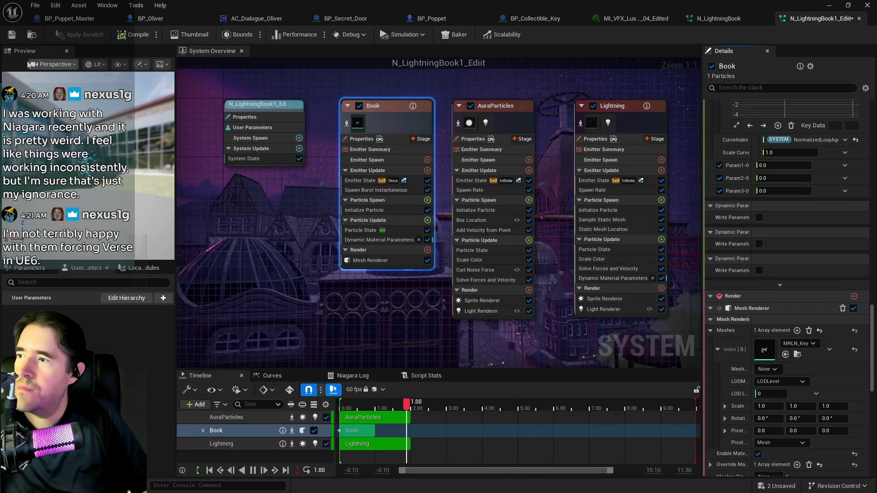
pyautogui.click(12, 34)
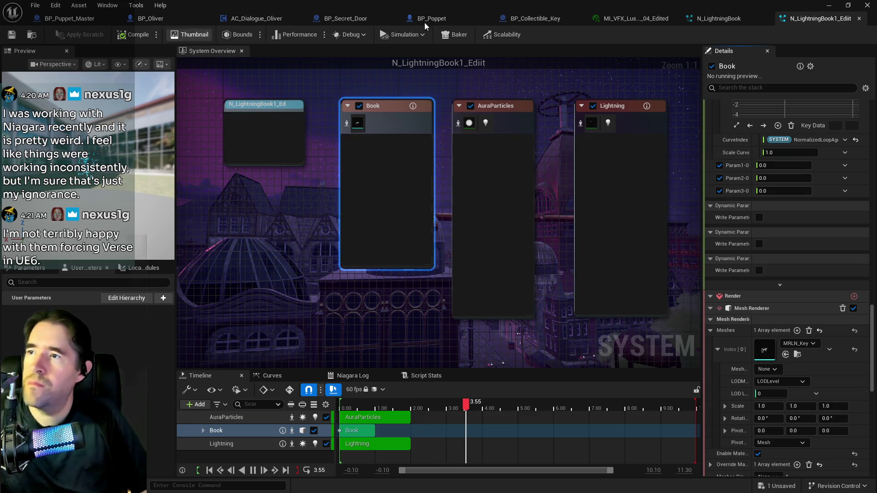
pyautogui.click(30, 36)
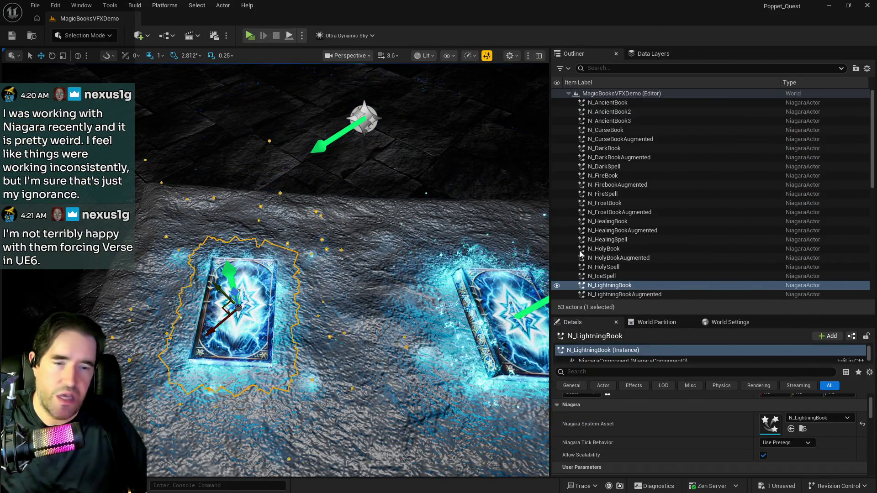
pyautogui.moveTo(385, 256); pyautogui.dragTo(386, 240)
pyautogui.moveTo(770, 424)
pyautogui.mouseDown()
pyautogui.moveTo(776, 418)
pyautogui.moveTo(312, 386)
pyautogui.mouseUp()
pyautogui.moveTo(400, 377)
pyautogui.mouseDown()
pyautogui.moveTo(327, 314)
pyautogui.moveTo(329, 283)
pyautogui.mouseUp()
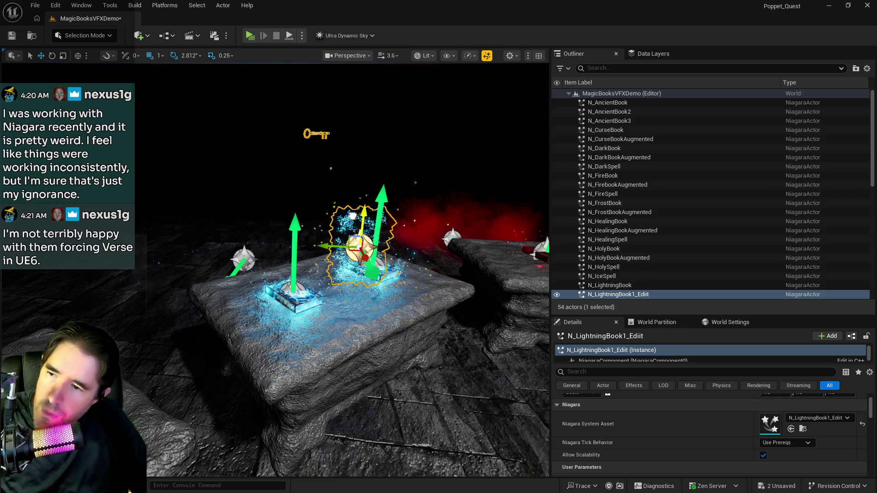
pyautogui.moveTo(405, 246); pyautogui.dragTo(438, 247)
pyautogui.moveTo(305, 135); pyautogui.dragTo(199, 176)
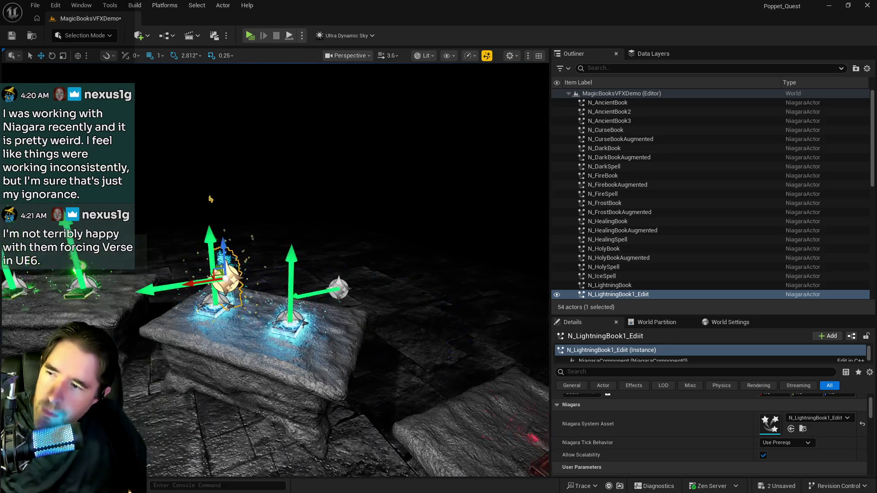
pyautogui.moveTo(411, 261)
pyautogui.mouseDown()
pyautogui.moveTo(393, 256)
pyautogui.moveTo(412, 261)
pyautogui.mouseUp()
pyautogui.moveTo(437, 294); pyautogui.dragTo(403, 280)
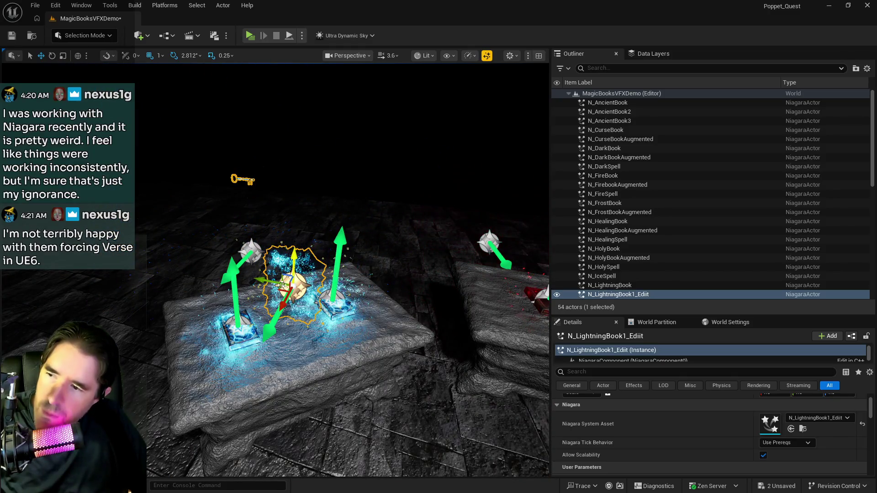
pyautogui.moveTo(285, 302)
pyautogui.mouseDown()
pyautogui.moveTo(293, 420)
pyautogui.moveTo(274, 431)
pyautogui.moveTo(296, 431)
pyautogui.mouseUp()
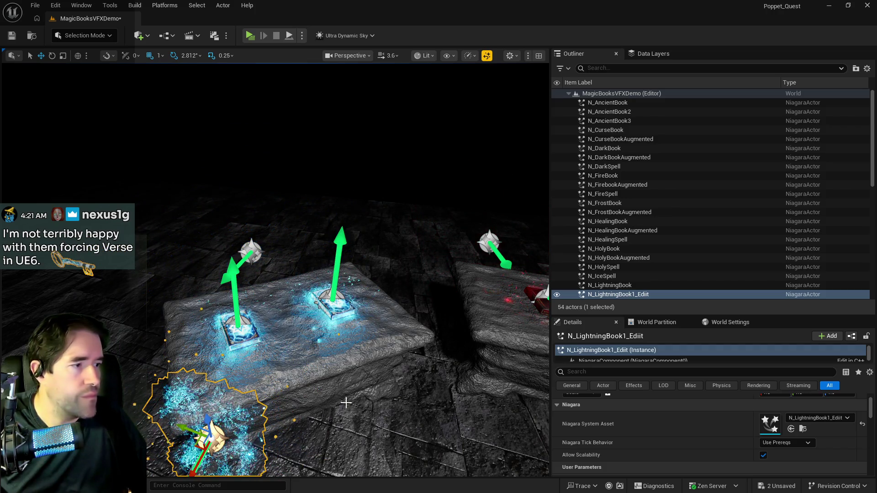
pyautogui.moveTo(340, 398)
pyautogui.mouseDown()
pyautogui.moveTo(301, 352)
pyautogui.moveTo(274, 340)
pyautogui.moveTo(346, 405)
pyautogui.mouseUp()
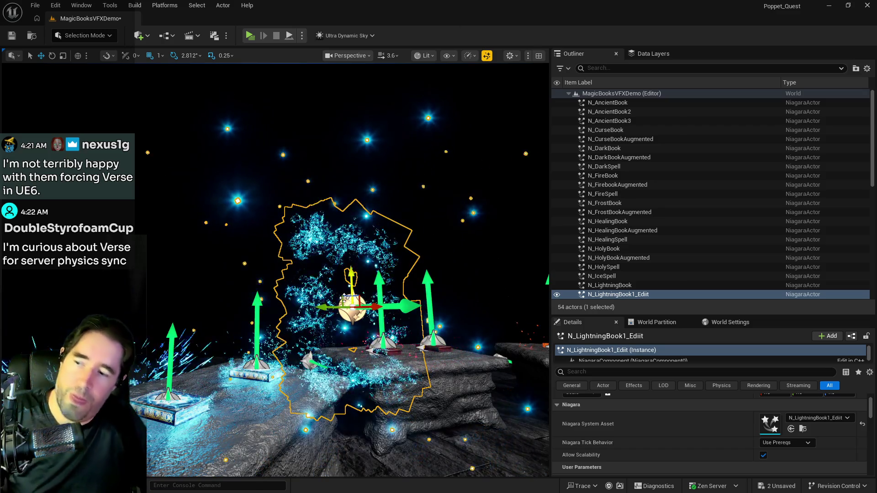
pyautogui.press('Delete')
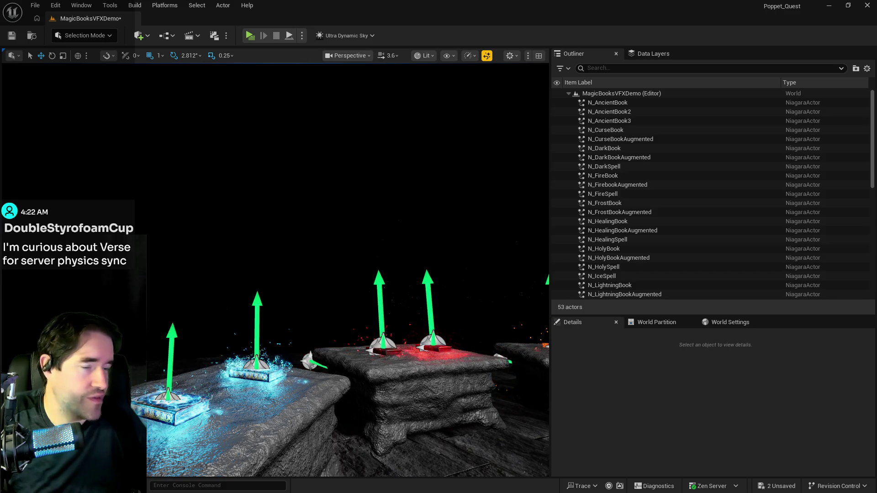
# Step: Fly toward the pedestal arc and save all changes to the MagicBooksVFXDemo level
pyautogui.scroll(-10, 336, 390)
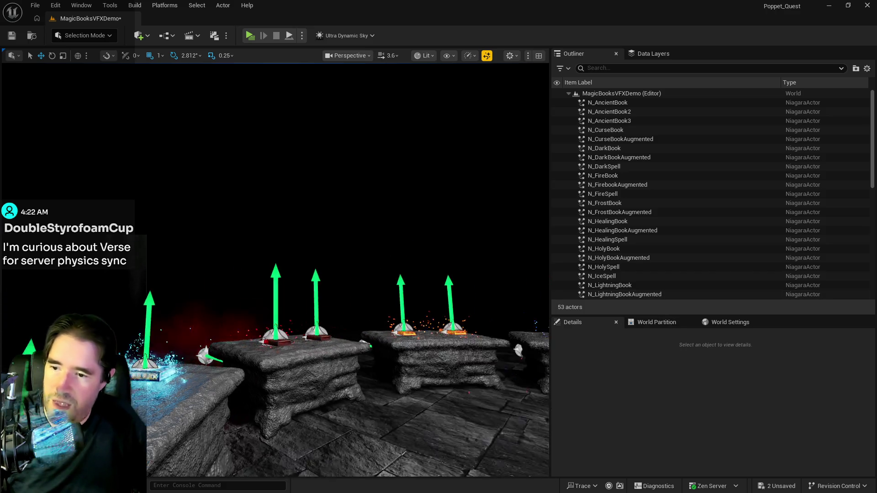
pyautogui.scroll(-10, 336, 389)
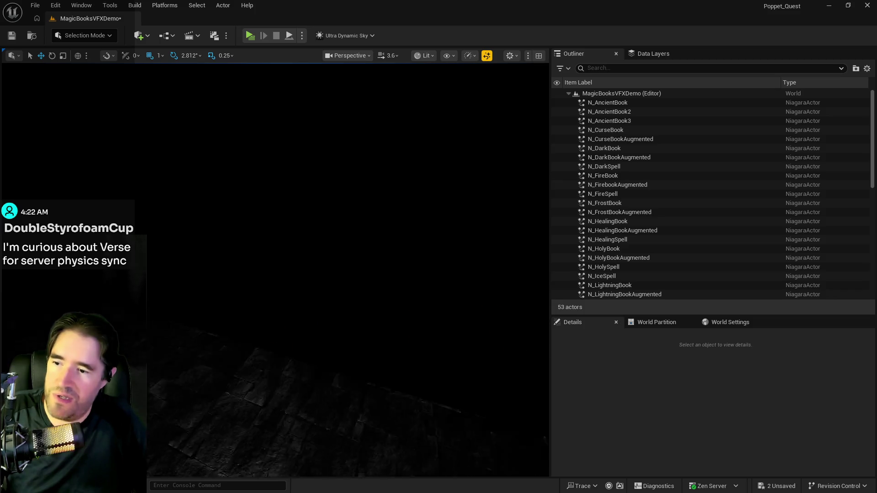
pyautogui.moveTo(80, 133); pyautogui.dragTo(63, 114)
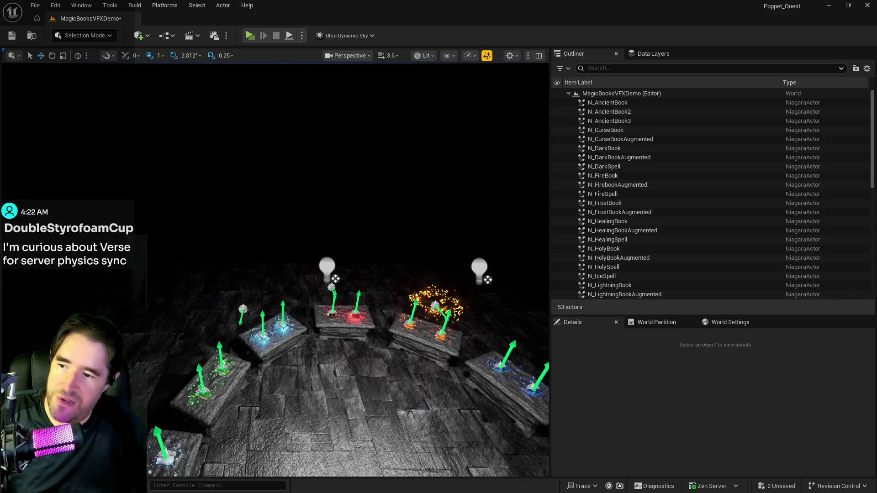
pyautogui.click(35, 5)
pyautogui.click(55, 133)
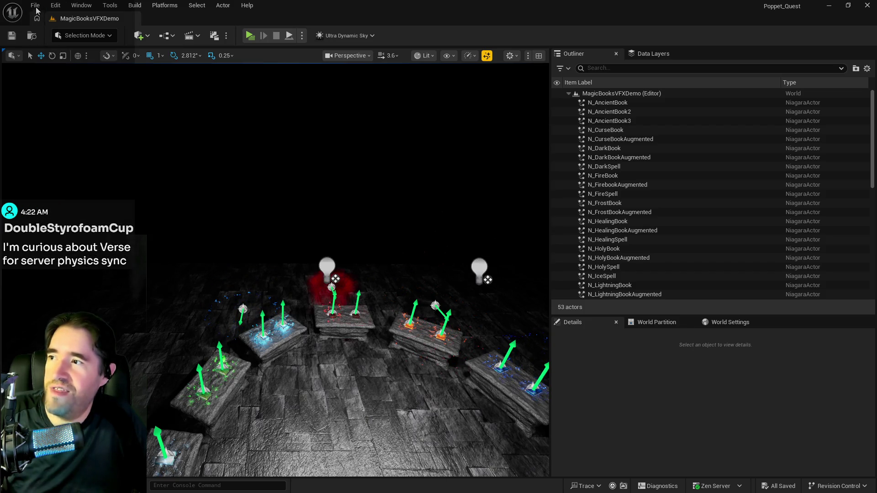
# Step: Check the File > Recent Levels list, then close it
pyautogui.click(36, 8)
pyautogui.moveTo(86, 73)
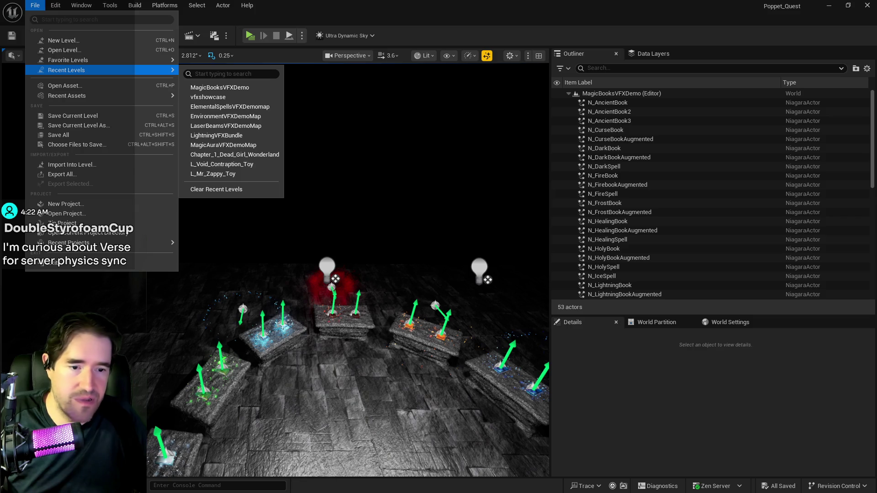
pyautogui.press('Escape')
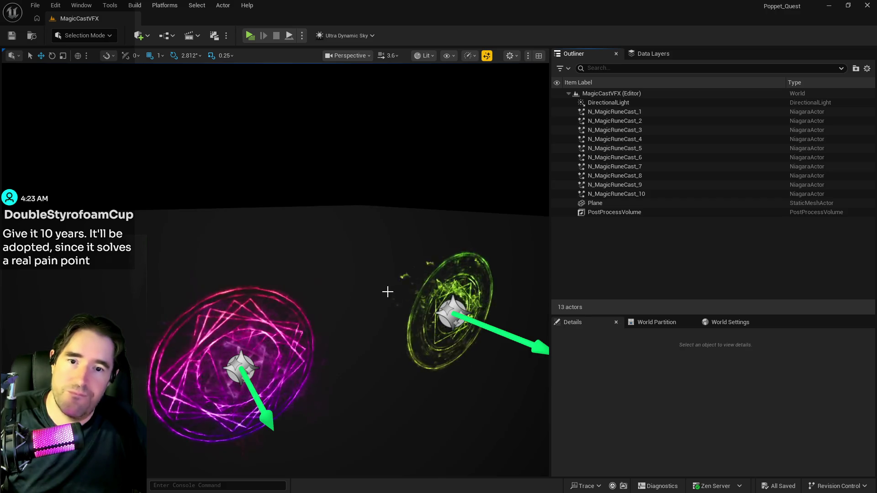
# Step: Adjust the viewport to line up the rune effects in view
pyautogui.moveTo(387, 291); pyautogui.dragTo(389, 247)
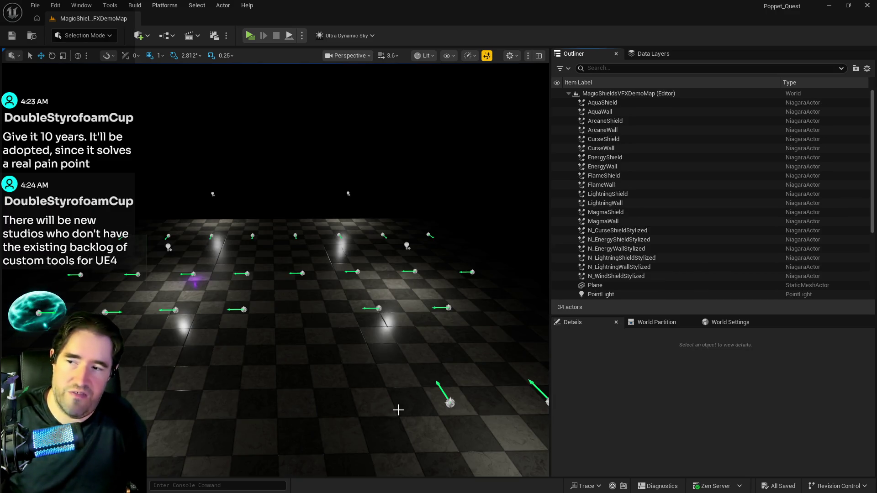
# Step: Fly around the shield, burst emitter and aura effects, then bring up the Open Level browser
pyautogui.moveTo(398, 410)
pyautogui.mouseDown()
pyautogui.moveTo(417, 290)
pyautogui.moveTo(417, 344)
pyautogui.moveTo(418, 317)
pyautogui.mouseUp()
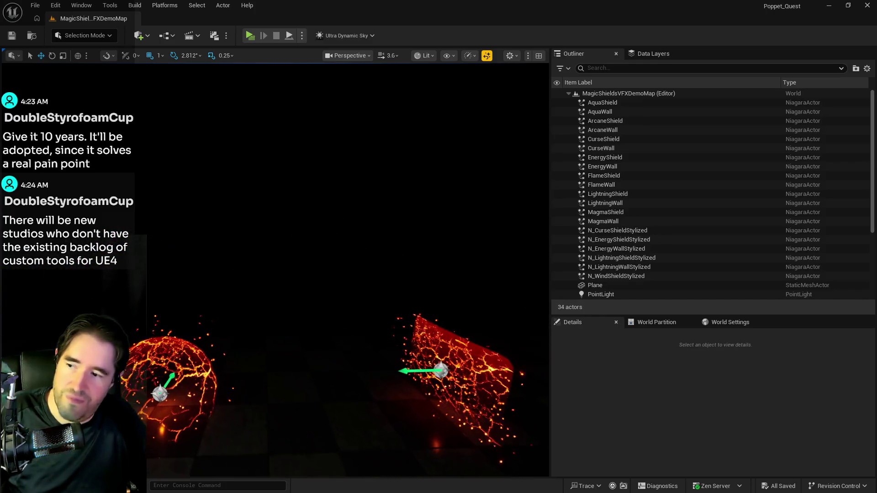
pyautogui.moveTo(418, 317)
pyautogui.mouseDown()
pyautogui.moveTo(418, 373)
pyautogui.moveTo(389, 242)
pyautogui.moveTo(231, 267)
pyautogui.moveTo(244, 338)
pyautogui.moveTo(247, 327)
pyautogui.mouseUp()
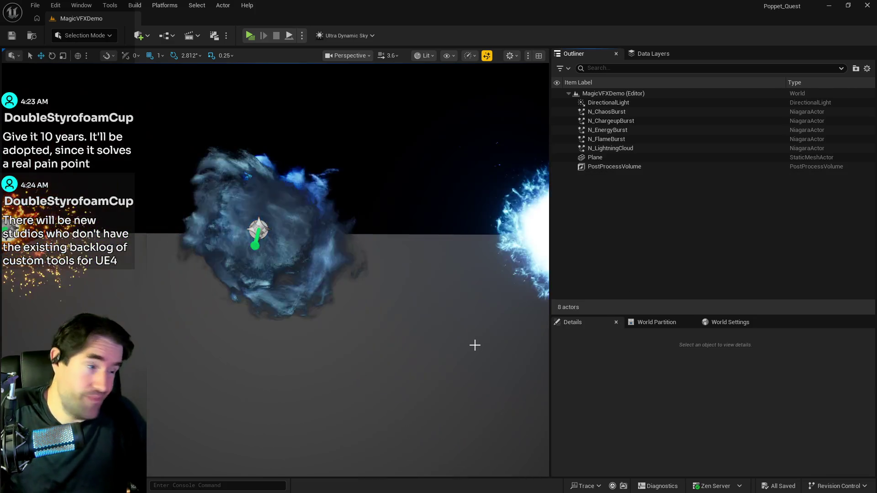
pyautogui.moveTo(402, 363)
pyautogui.mouseDown()
pyautogui.moveTo(347, 306)
pyautogui.moveTo(390, 350)
pyautogui.mouseUp()
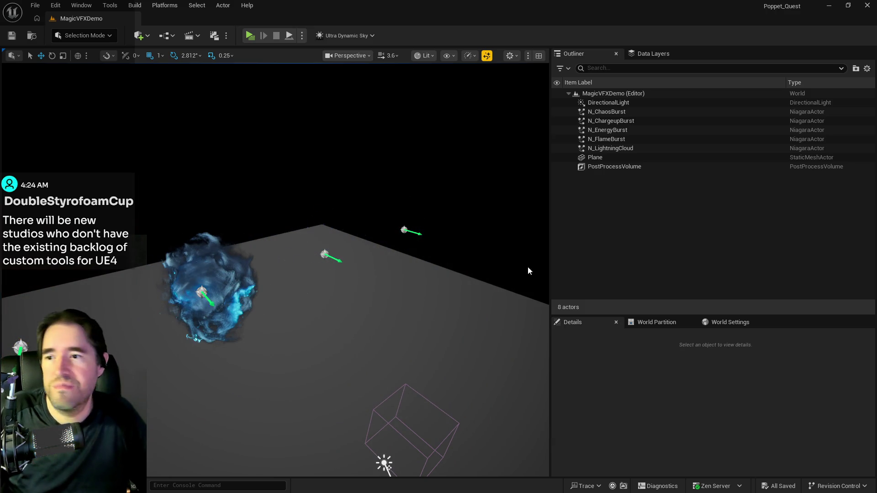
pyautogui.moveTo(437, 317)
pyautogui.mouseDown()
pyautogui.moveTo(430, 319)
pyautogui.moveTo(450, 325)
pyautogui.moveTo(365, 389)
pyautogui.moveTo(280, 415)
pyautogui.moveTo(389, 391)
pyautogui.mouseUp()
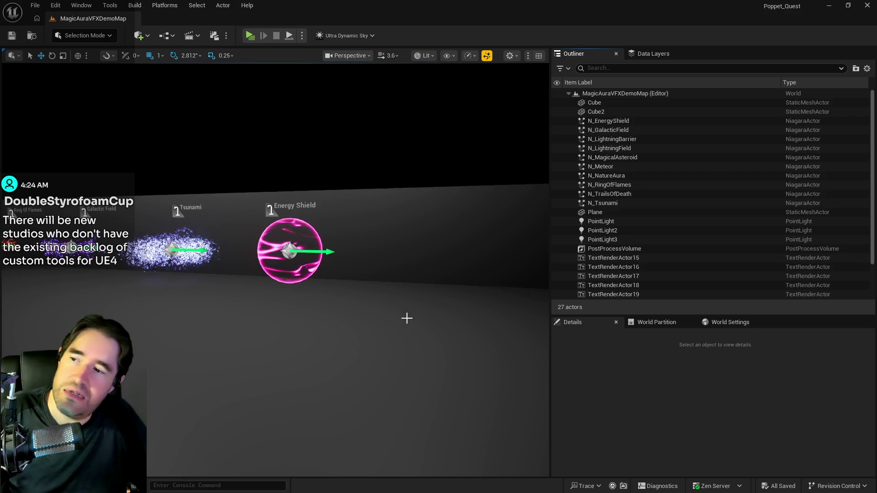
pyautogui.moveTo(405, 317)
pyautogui.mouseDown()
pyautogui.moveTo(439, 317)
pyautogui.moveTo(438, 285)
pyautogui.moveTo(425, 265)
pyautogui.moveTo(374, 264)
pyautogui.moveTo(388, 283)
pyautogui.mouseUp()
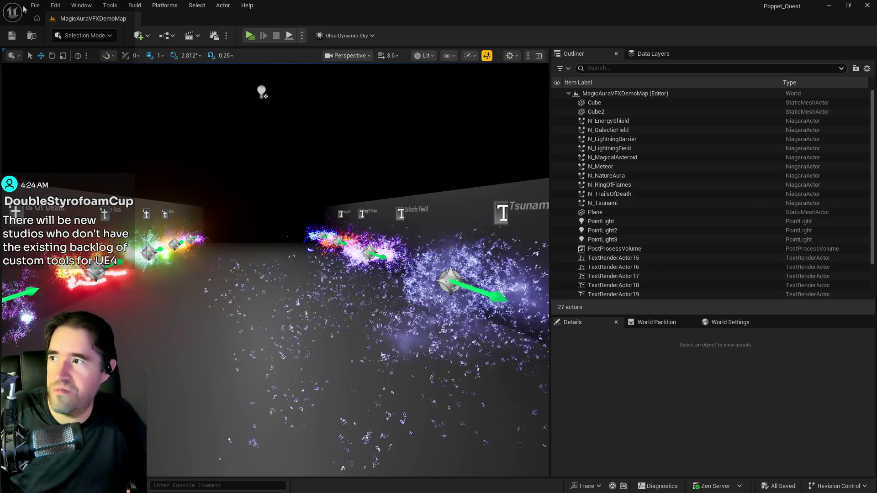
pyautogui.click(36, 5)
pyautogui.click(62, 49)
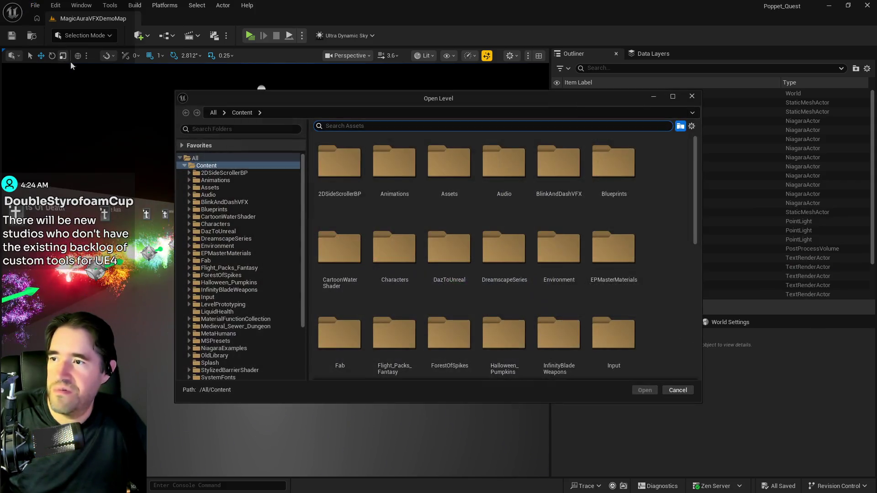
# Step: Load Chapter_1_Dead_Girl_Wonderland from the 2DSideScrollerBP/Levels folder
pyautogui.click(188, 172)
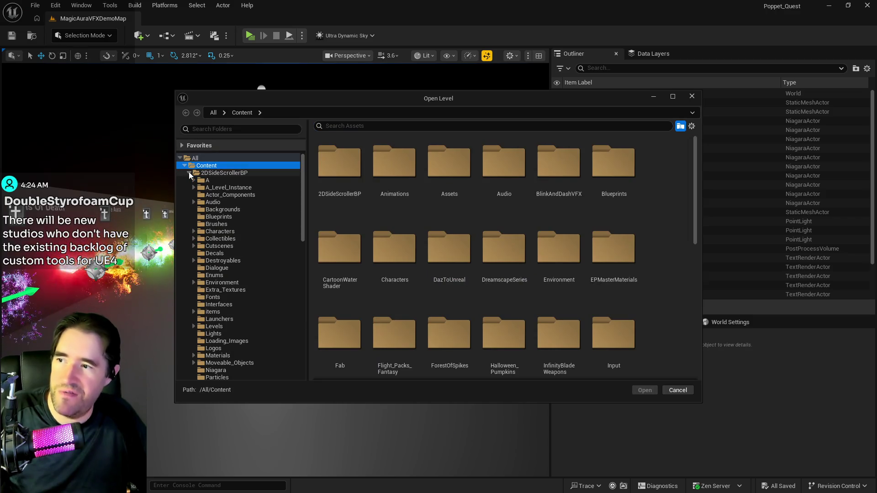
pyautogui.scroll(-3, 229, 267)
pyautogui.scroll(-5, 229, 267)
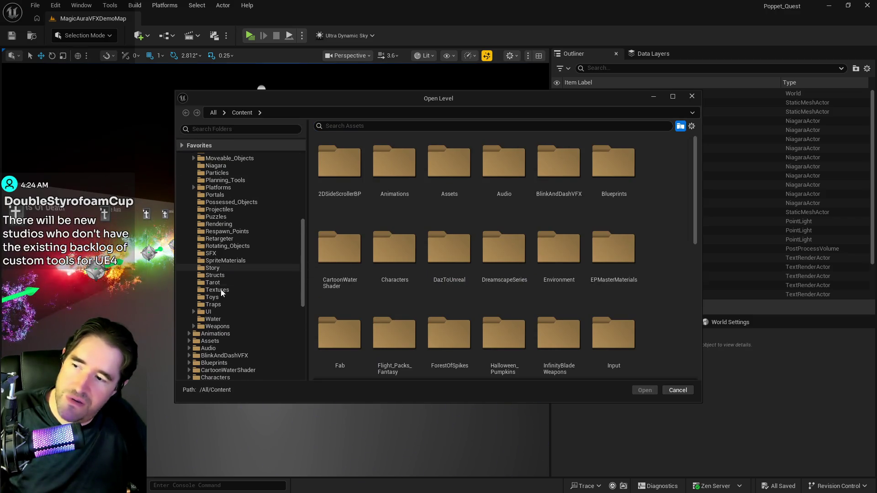
pyautogui.scroll(4, 216, 310)
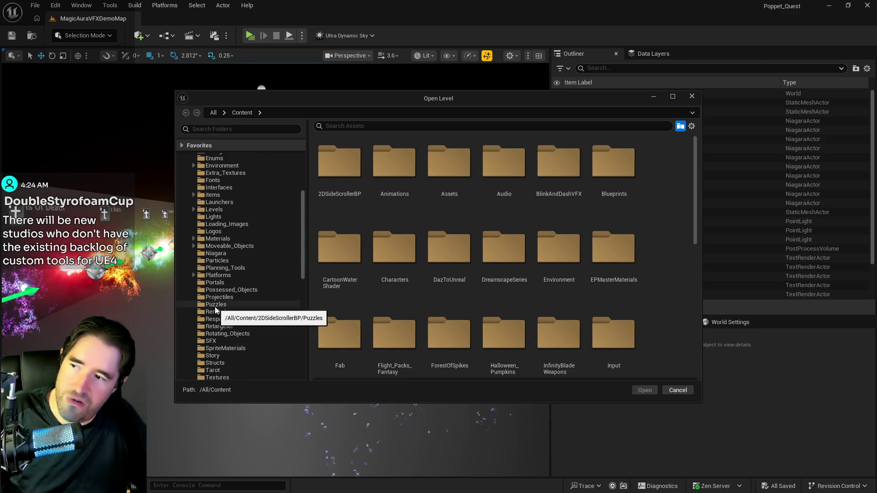
pyautogui.scroll(3, 215, 310)
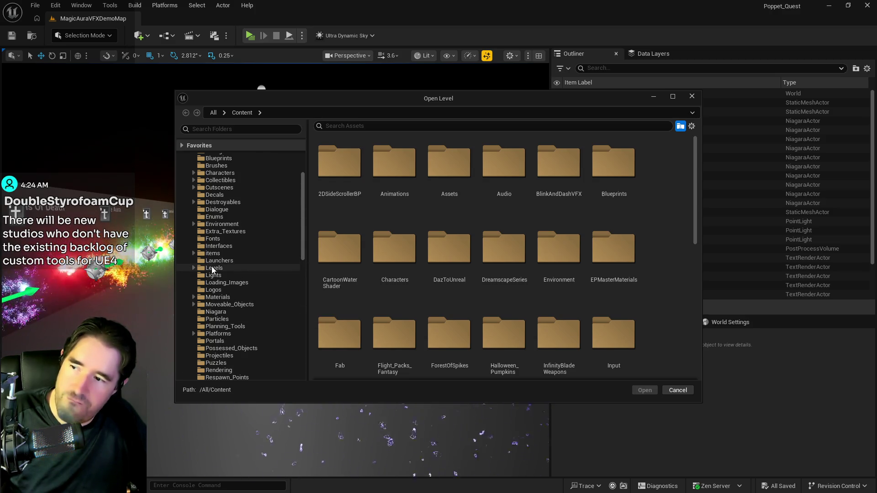
pyautogui.click(212, 268)
pyautogui.click(455, 196)
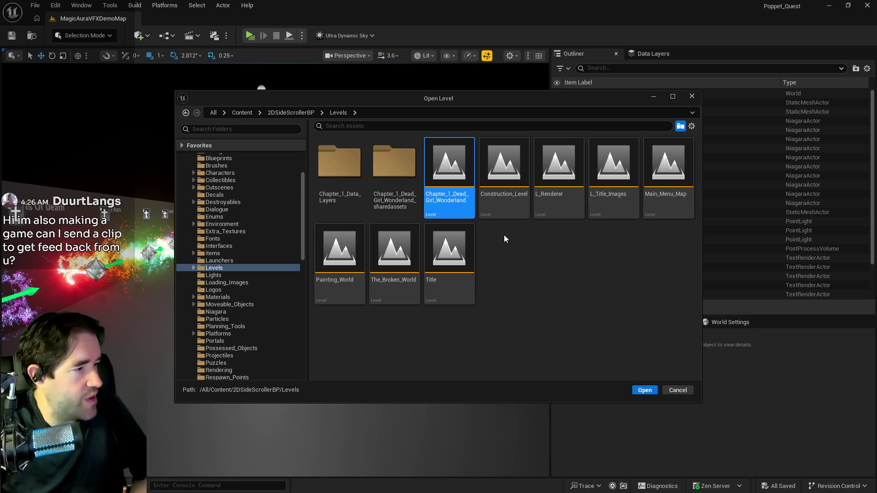
pyautogui.press('Return')
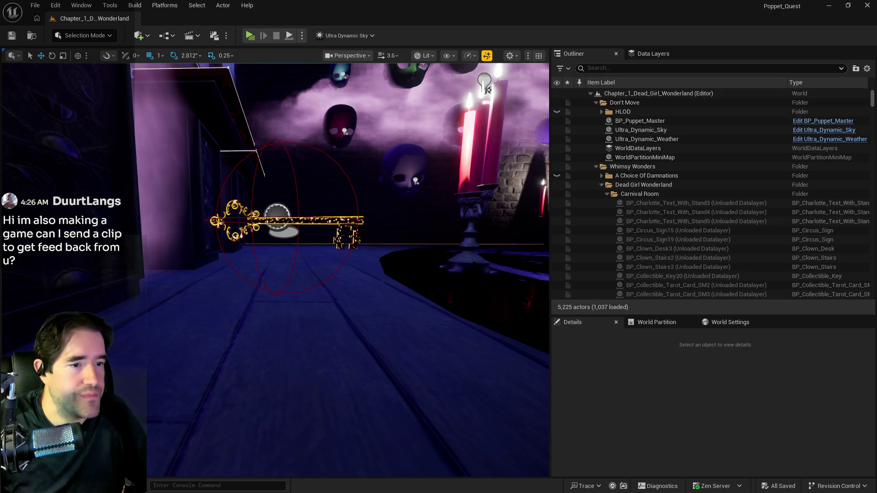
# Step: Set the galaxy material instance's Stars Color 02 to red
pyautogui.hotkey('alt', 'Tab')
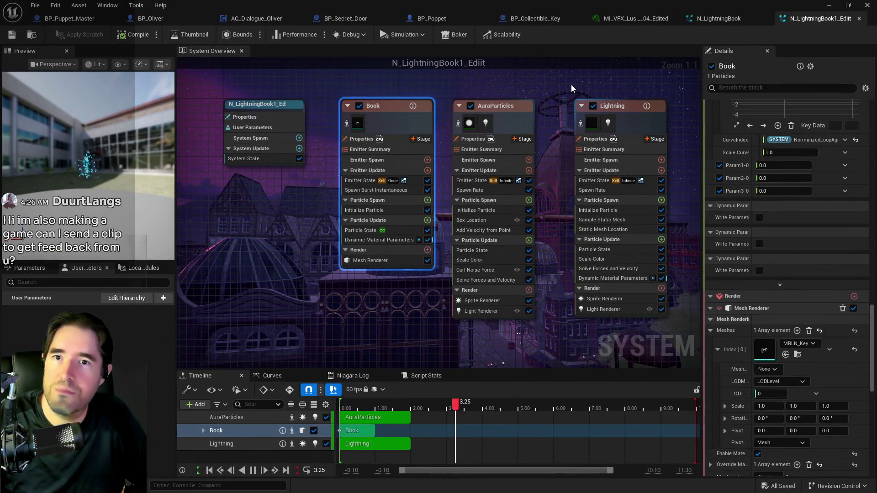
pyautogui.click(644, 19)
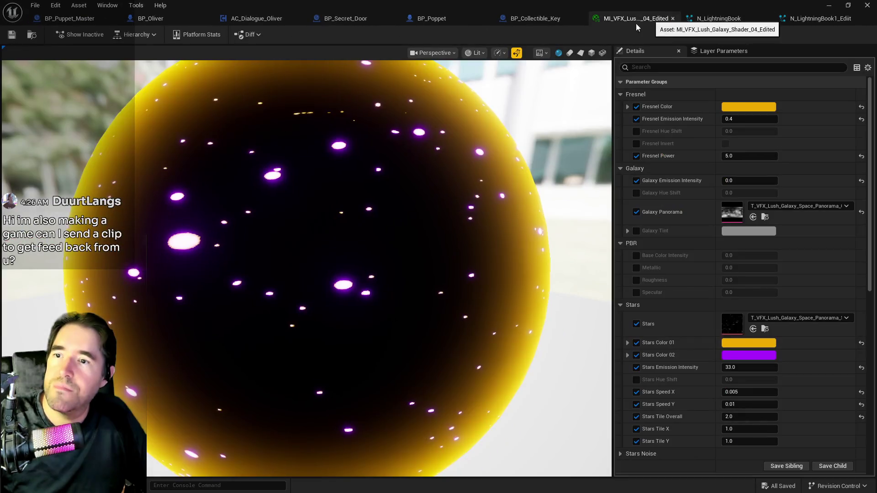
pyautogui.moveTo(511, 4)
pyautogui.mouseDown()
pyautogui.moveTo(694, 37)
pyautogui.moveTo(576, 40)
pyautogui.mouseUp()
pyautogui.click(706, 391)
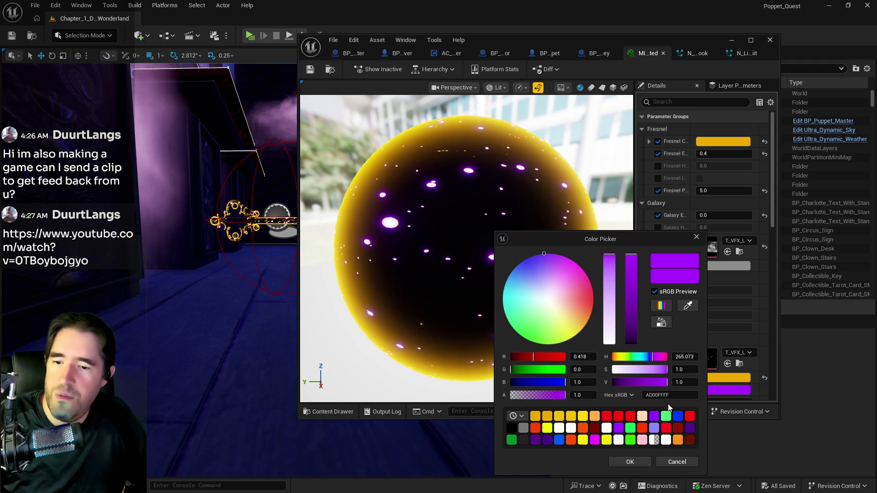
pyautogui.click(607, 416)
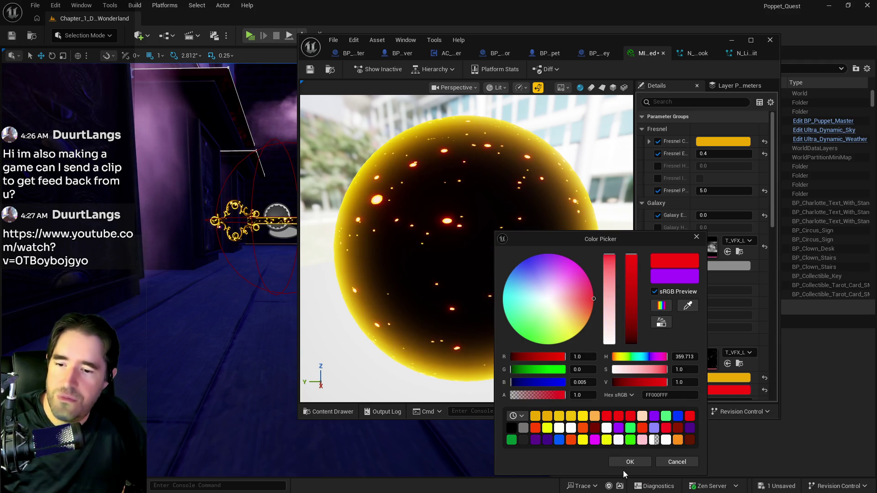
pyautogui.click(627, 462)
# Step: Frame the selected key in the level view and reposition the material editor beside it
pyautogui.moveTo(524, 38); pyautogui.dragTo(762, 49)
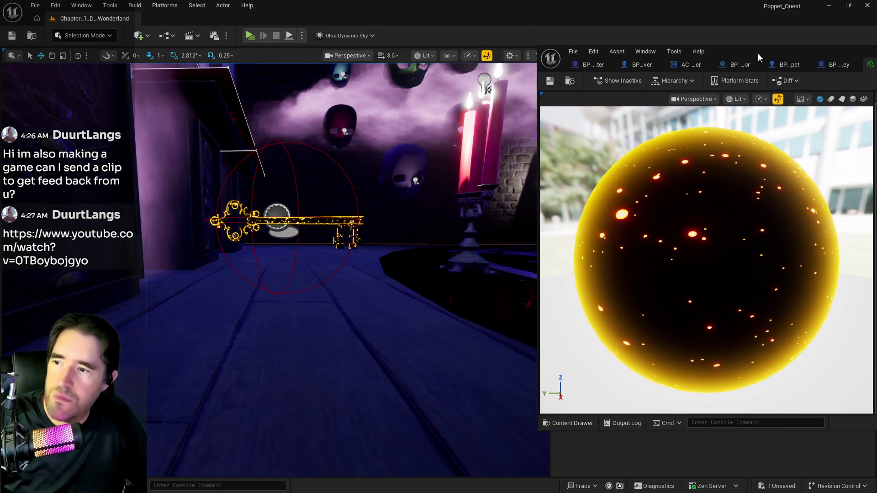
pyautogui.press('f')
pyautogui.scroll(5, 269, 269)
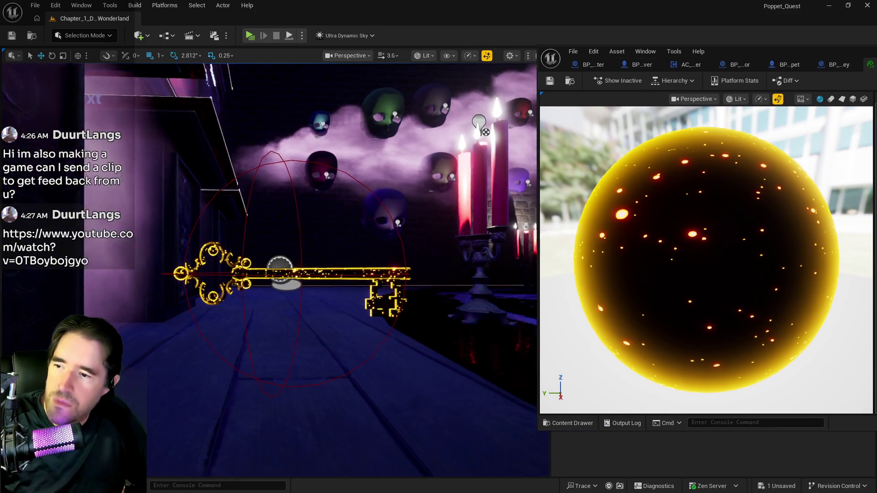
pyautogui.scroll(-5, 269, 256)
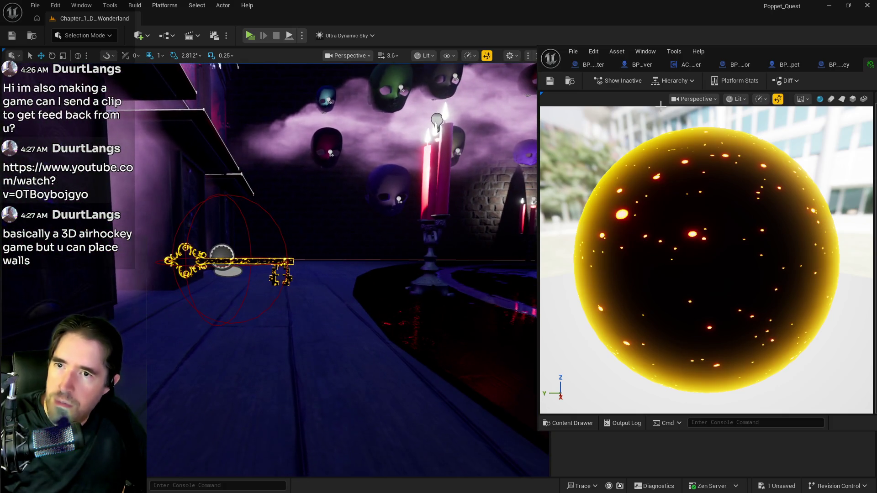
pyautogui.moveTo(747, 51)
pyautogui.mouseDown()
pyautogui.moveTo(612, 59)
pyautogui.moveTo(496, 81)
pyautogui.mouseUp()
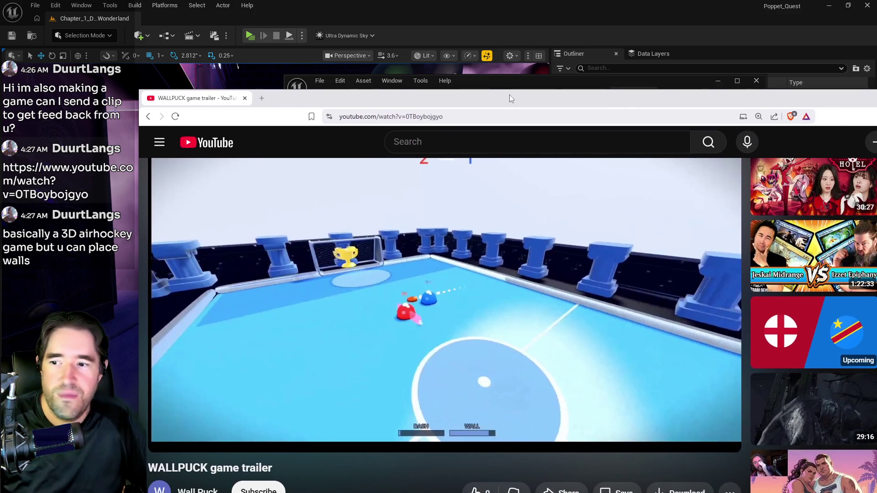
# Step: Play the WALLPUCK trailer full screen through to its end
pyautogui.doubleClick(509, 94)
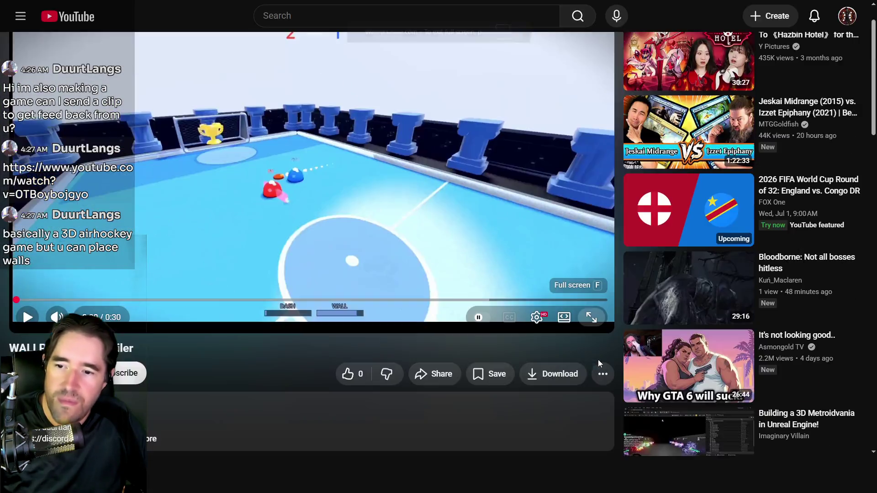
pyautogui.click(589, 315)
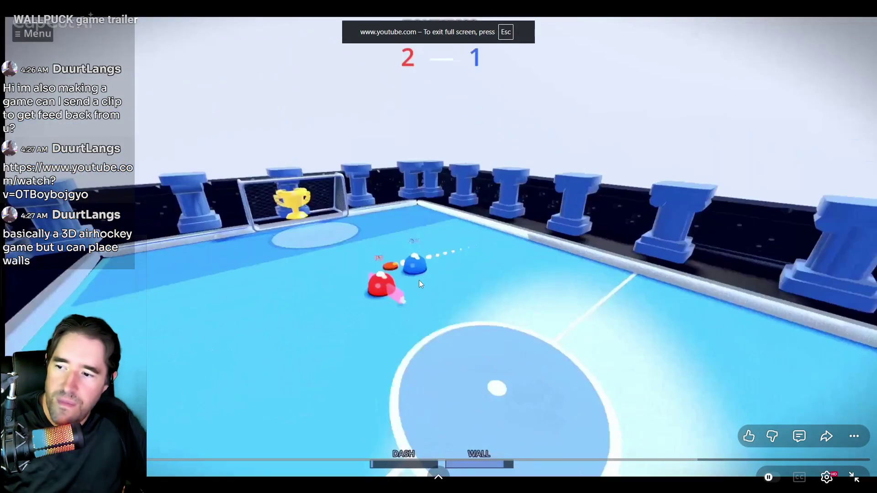
pyautogui.click(417, 280)
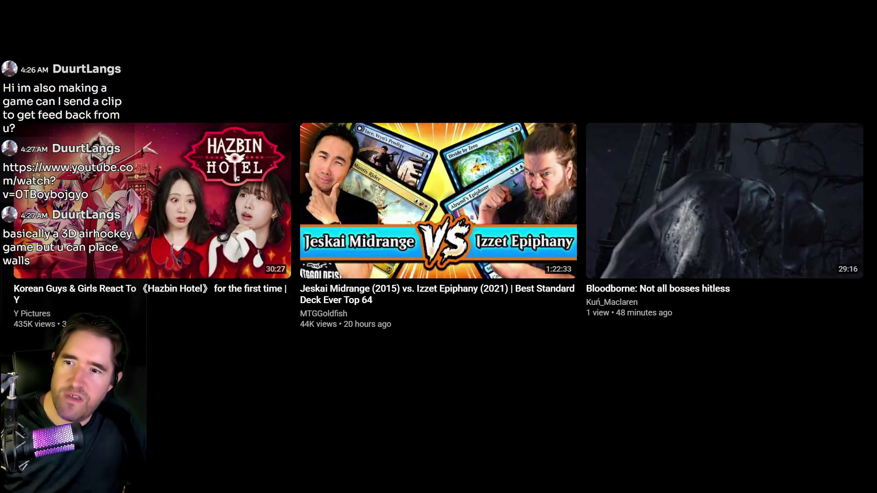
pyautogui.click(849, 477)
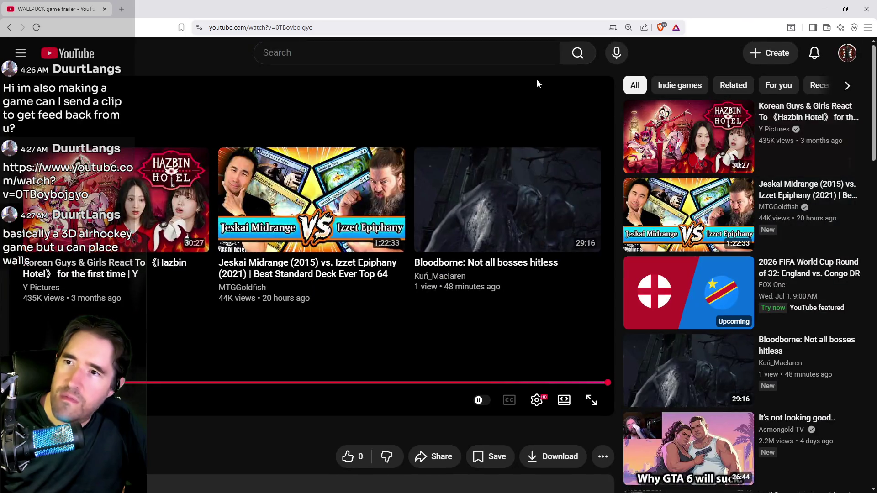
# Step: Glance back at Unreal, then return to the trailer page with the browser maximized
pyautogui.press('super+Down')
pyautogui.press('super+Down')
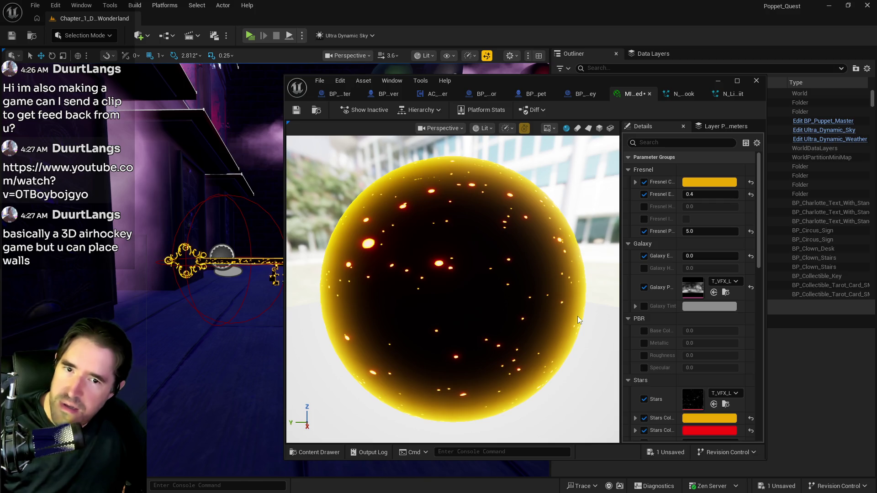
pyautogui.hotkey('alt', 'Tab')
pyautogui.doubleClick(517, 78)
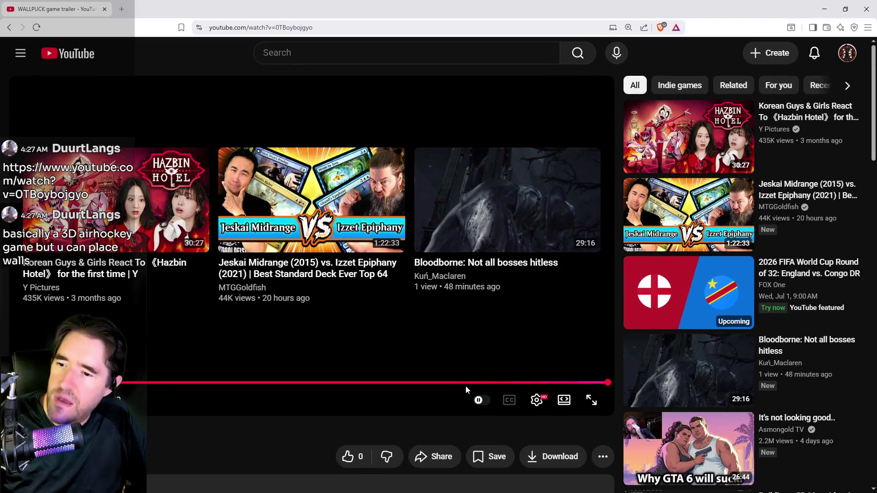
# Step: Replay the WALLPUCK trailer, seeking back to rewatch an earlier part
pyautogui.click(464, 384)
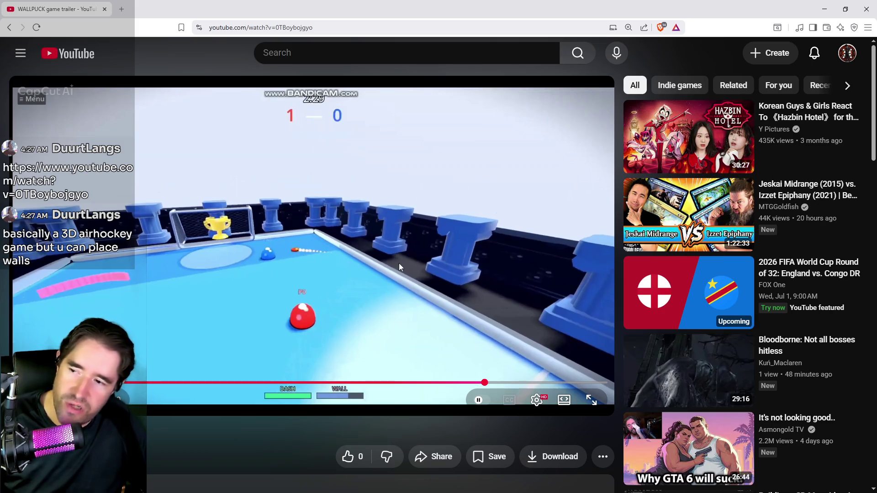
pyautogui.moveTo(414, 382)
pyautogui.mouseDown()
pyautogui.moveTo(344, 360)
pyautogui.moveTo(237, 374)
pyautogui.moveTo(229, 353)
pyautogui.mouseUp()
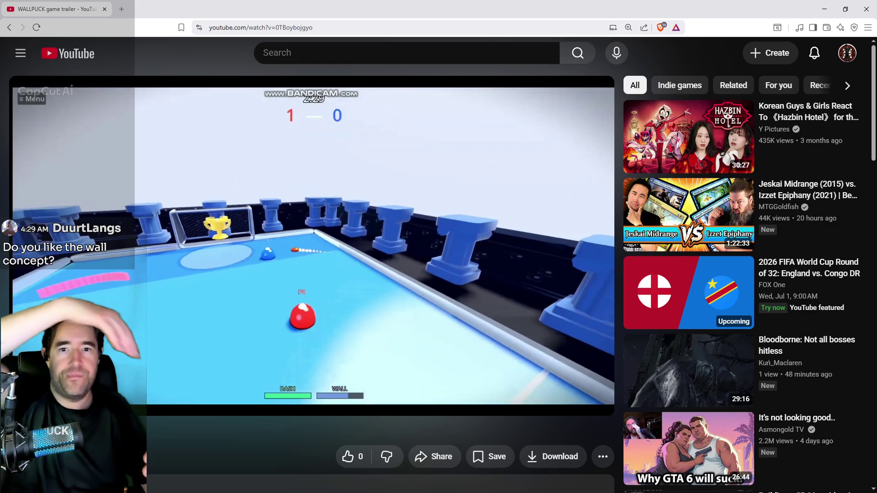
pyautogui.moveTo(434, 347)
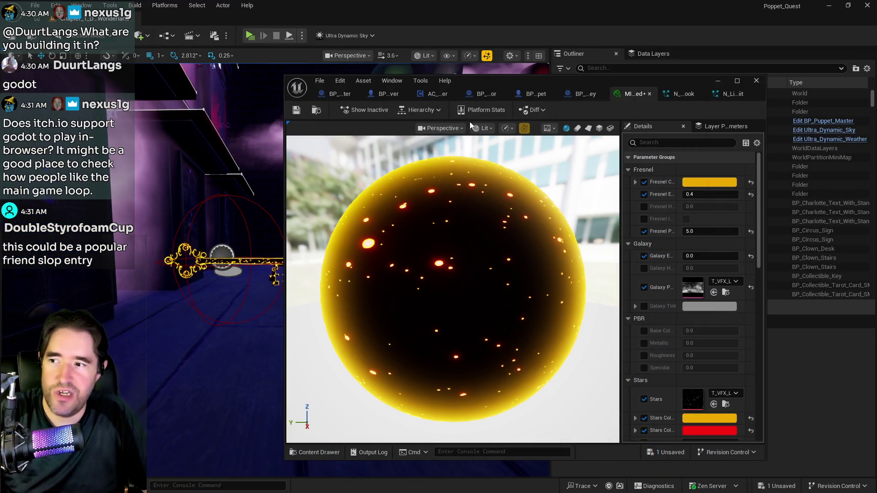
# Step: Undo the red Stars Color 02 change so the stars are purple again
pyautogui.click(342, 81)
pyautogui.click(349, 103)
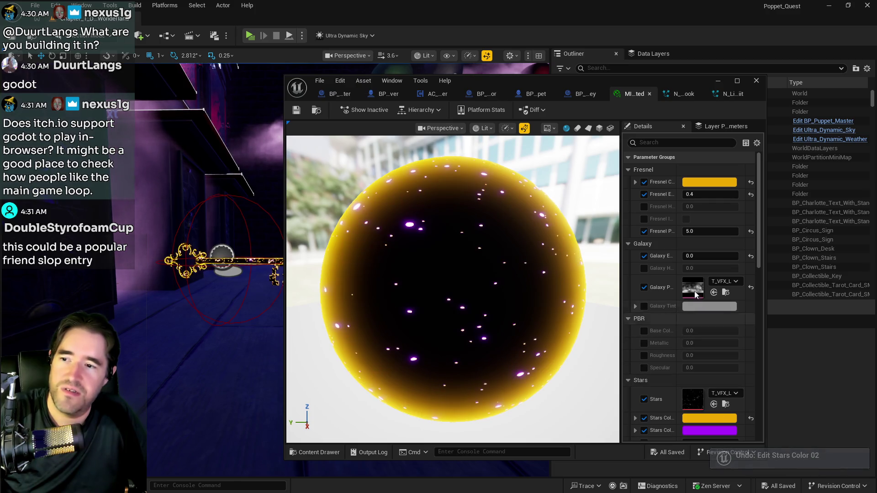
pyautogui.moveTo(525, 88)
pyautogui.mouseDown()
pyautogui.moveTo(795, 99)
pyautogui.moveTo(600, 105)
pyautogui.mouseUp()
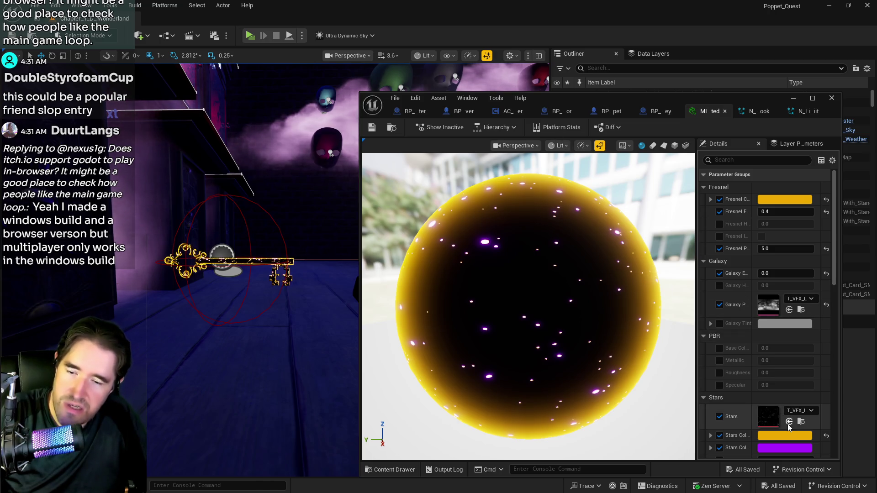
pyautogui.scroll(-1, 787, 424)
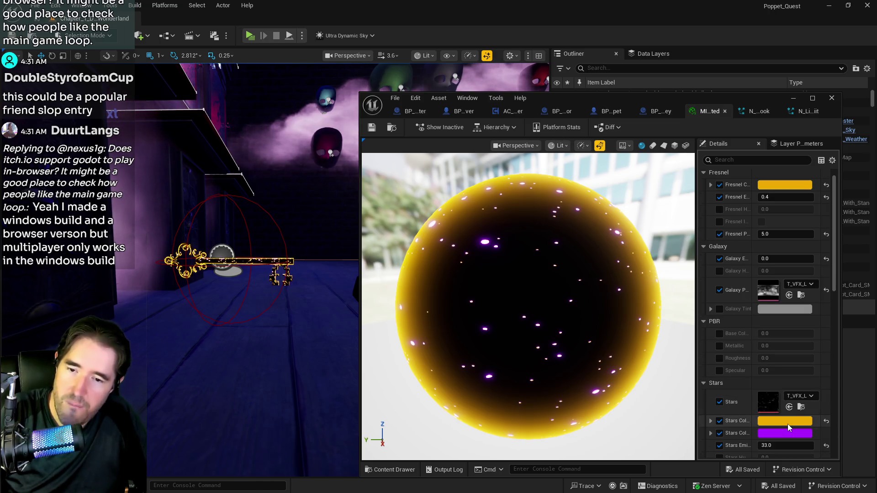
# Step: Try a saturated pink Galaxy Tint, then turn Galaxy Tint back off
pyautogui.click(719, 310)
pyautogui.click(785, 310)
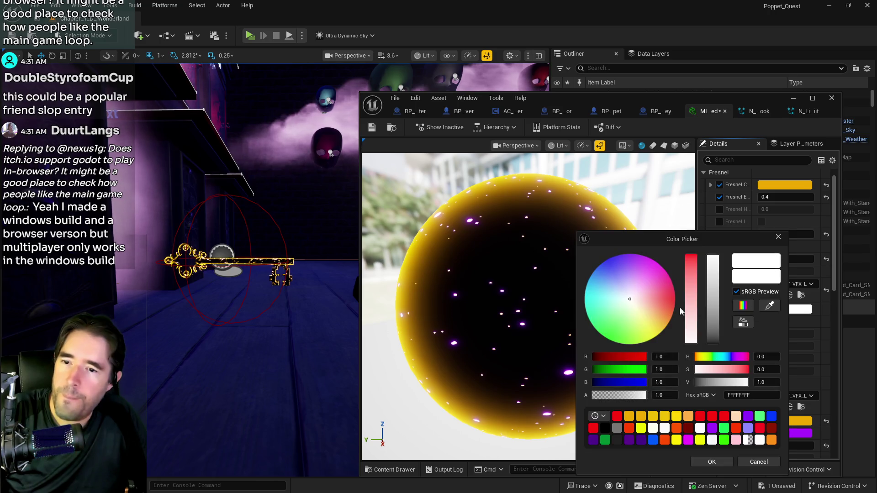
pyautogui.click(649, 297)
pyautogui.moveTo(649, 297); pyautogui.dragTo(675, 294)
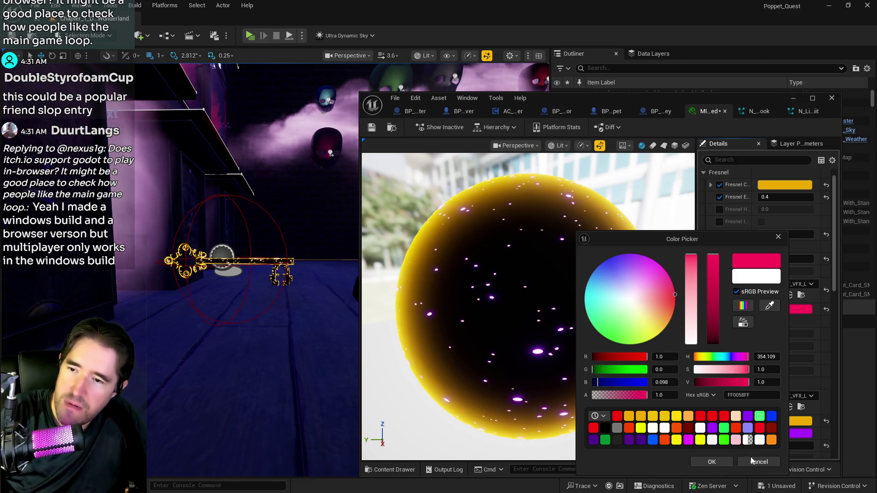
pyautogui.click(707, 462)
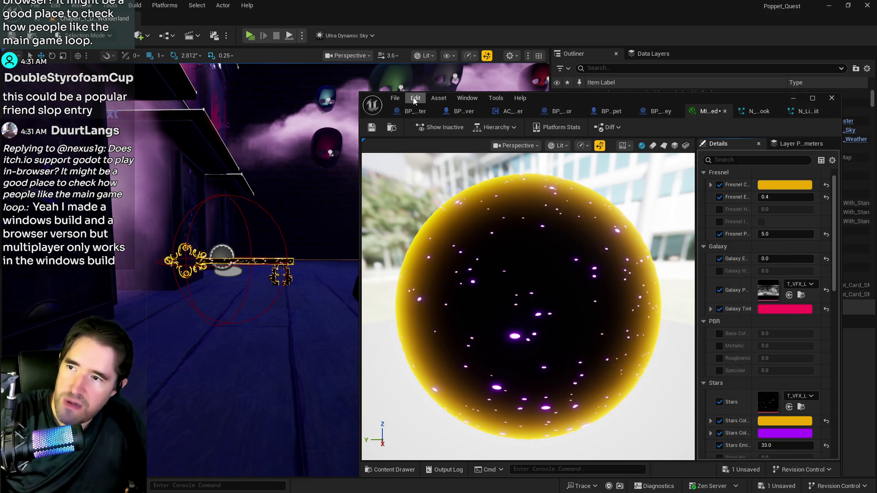
pyautogui.click(719, 309)
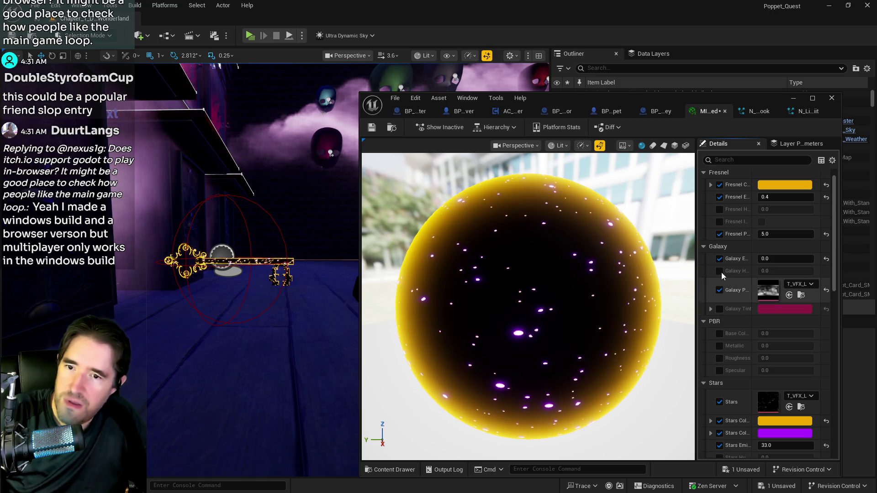
# Step: Set Galaxy Emission Intensity to 0.01 and bring the level view close to the key
pyautogui.click(767, 259)
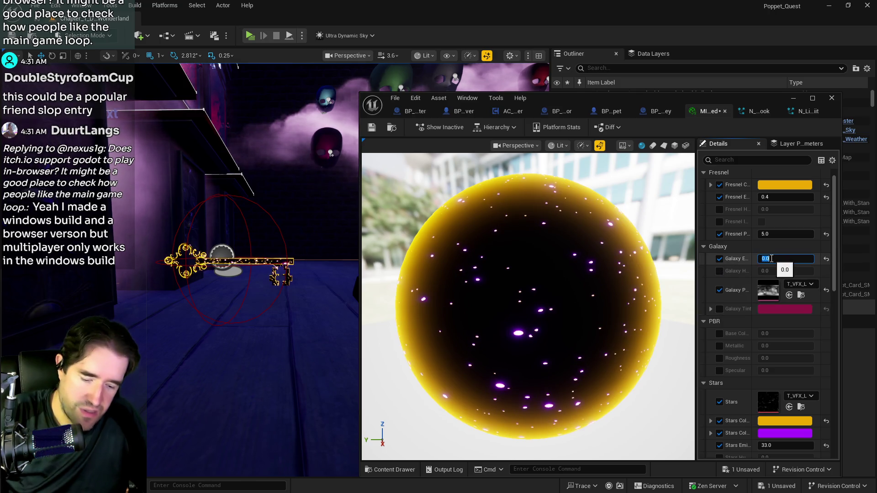
pyautogui.write('1')
pyautogui.press('Return')
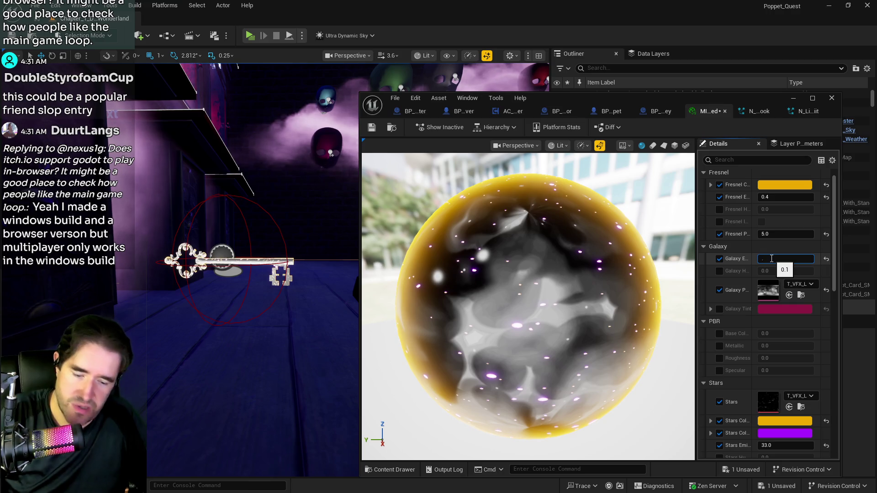
pyautogui.write('0.01')
pyautogui.press('Return')
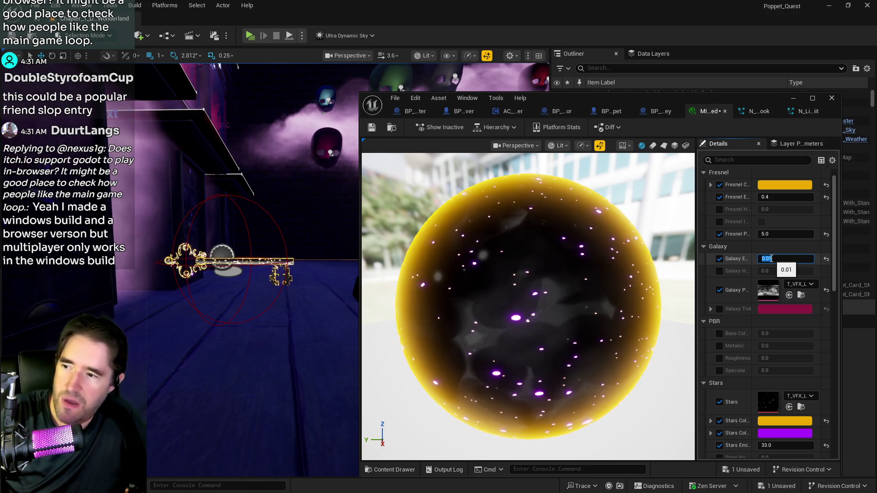
pyautogui.moveTo(308, 282); pyautogui.dragTo(308, 235)
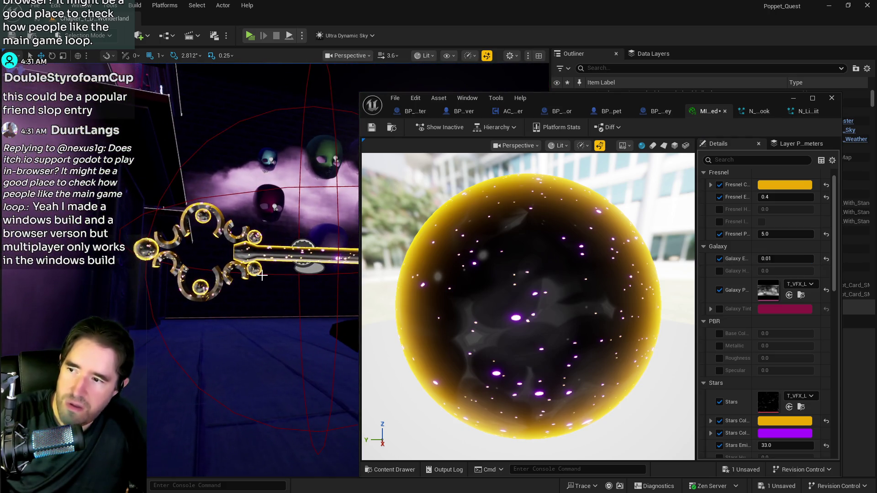
pyautogui.moveTo(562, 108); pyautogui.dragTo(876, 121)
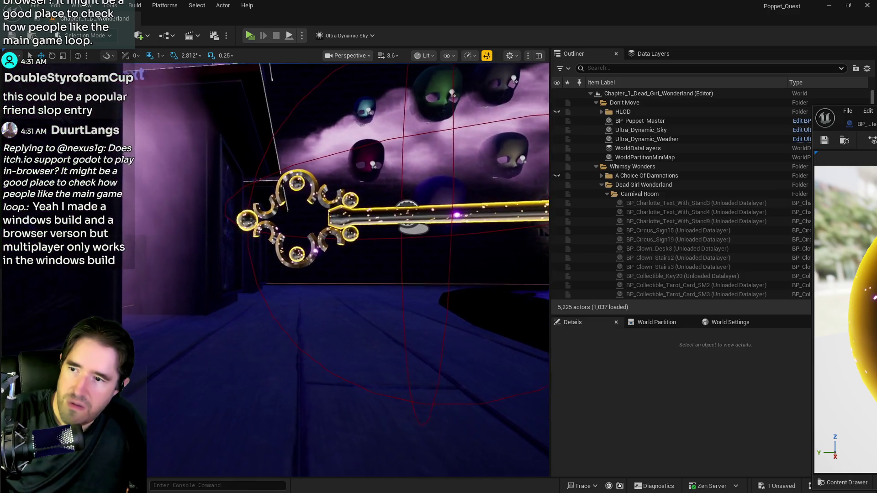
pyautogui.moveTo(308, 256)
pyautogui.mouseDown()
pyautogui.moveTo(308, 226)
pyautogui.moveTo(321, 227)
pyautogui.mouseUp()
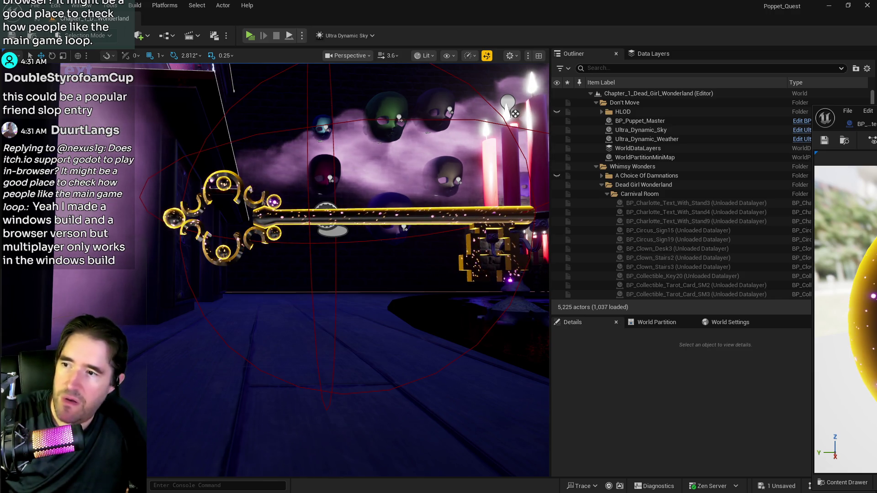
# Step: Fly the camera up to the golden key, close the floating Blueprint editor, and save the level
pyautogui.press('w')
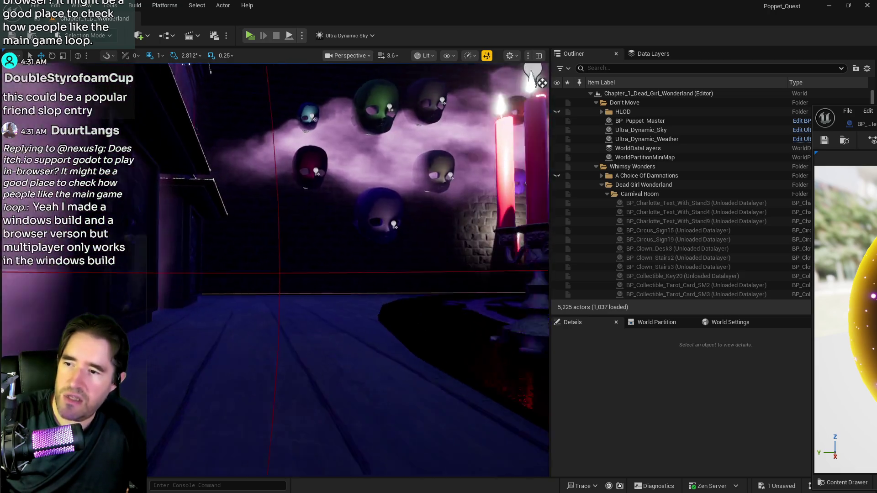
pyautogui.press('w')
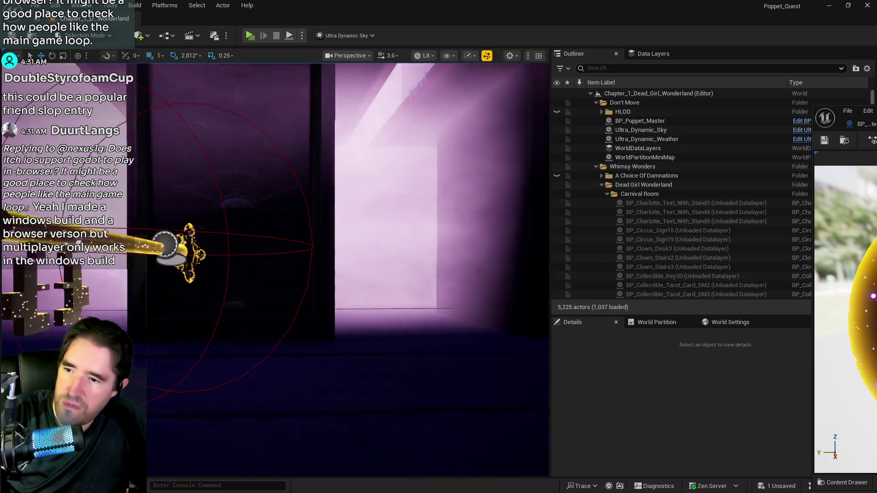
pyautogui.press('w')
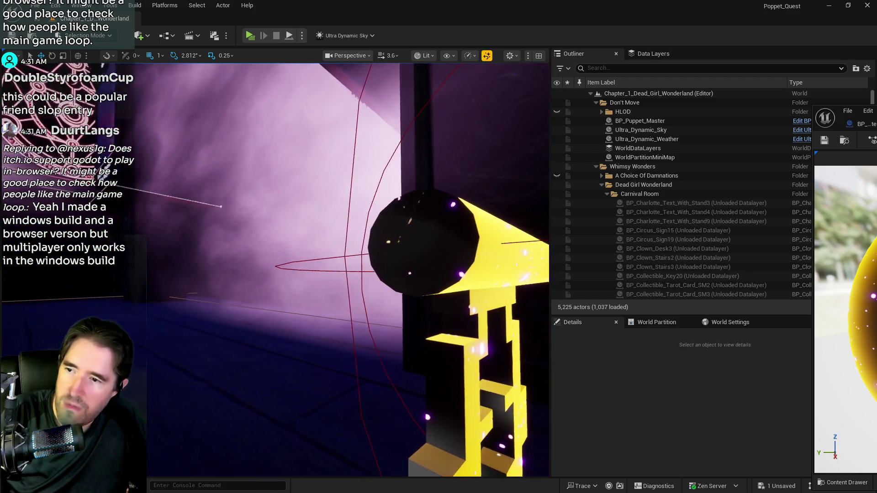
pyautogui.press('s')
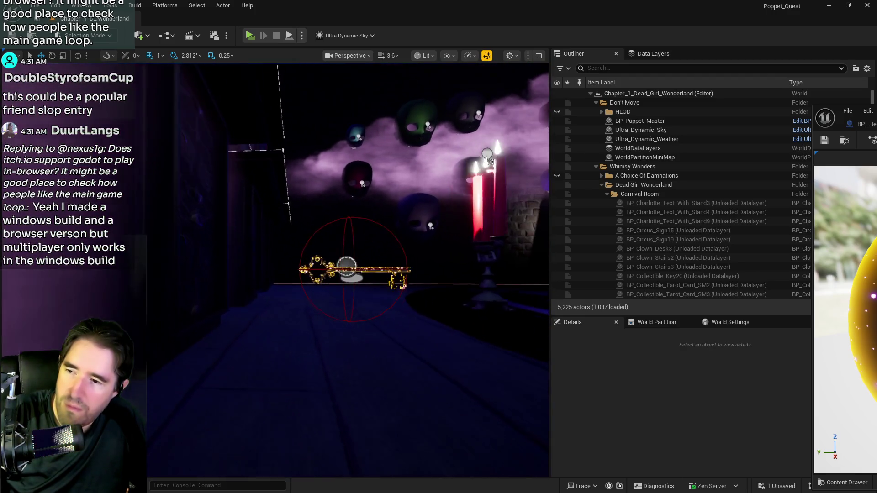
pyautogui.press('w')
pyautogui.press('w')
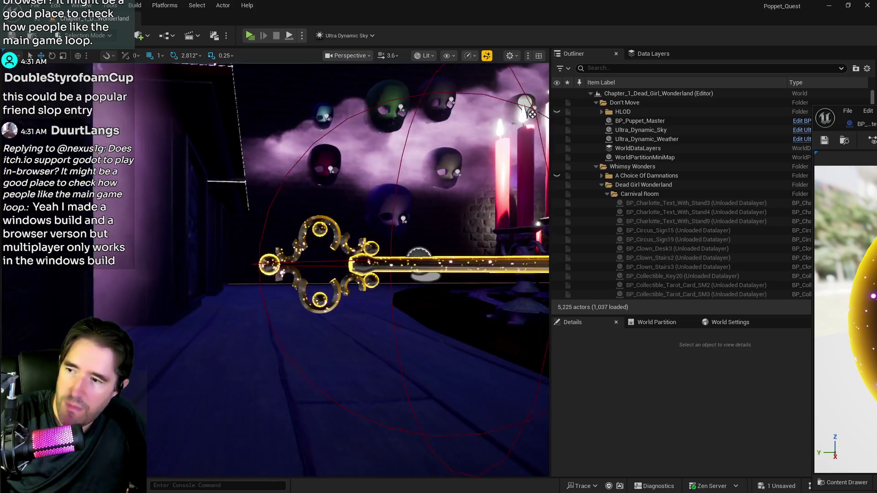
pyautogui.press('w')
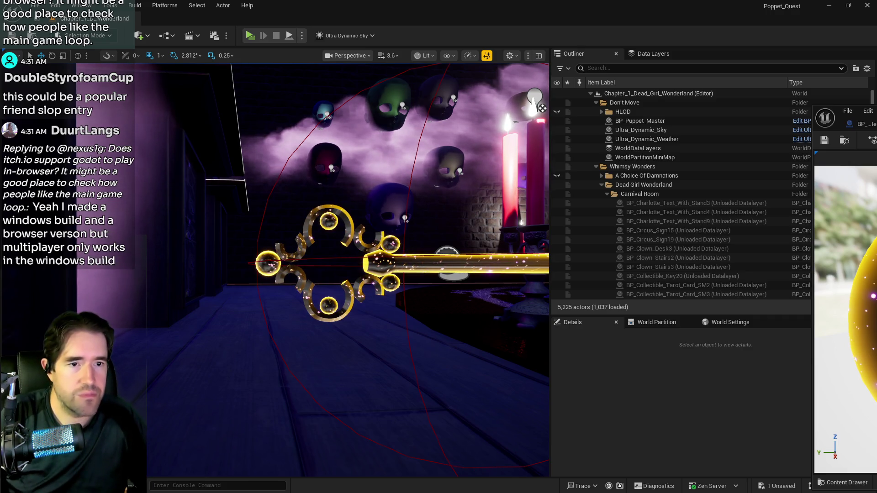
pyautogui.click(566, 126)
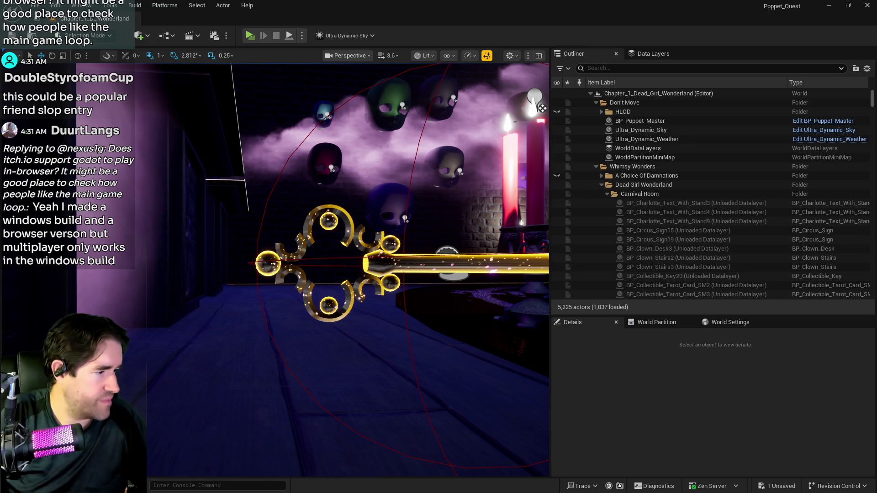
pyautogui.hotkey('ctrl', 's')
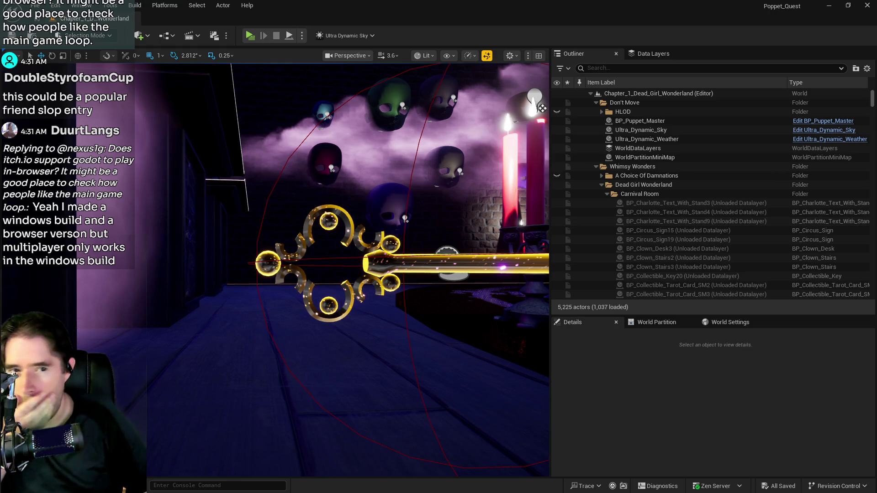
pyautogui.hotkey('alt', 'Tab')
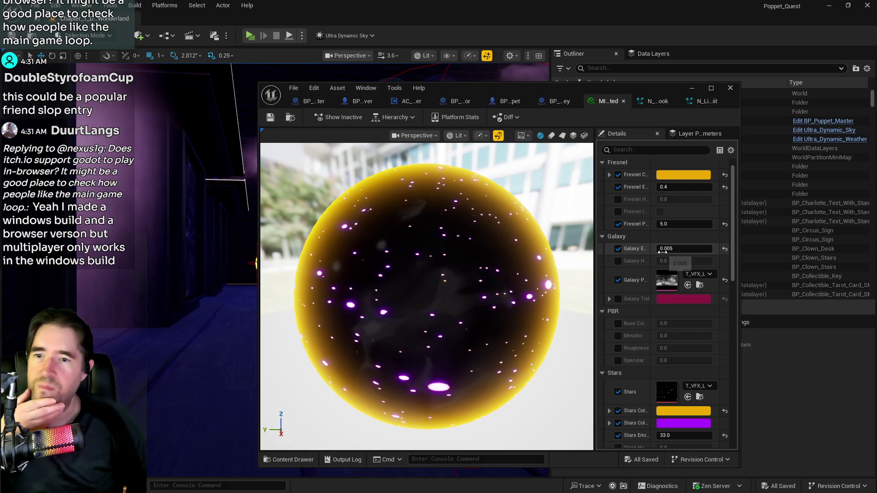
pyautogui.scroll(-2, 634, 276)
pyautogui.scroll(-5, 633, 277)
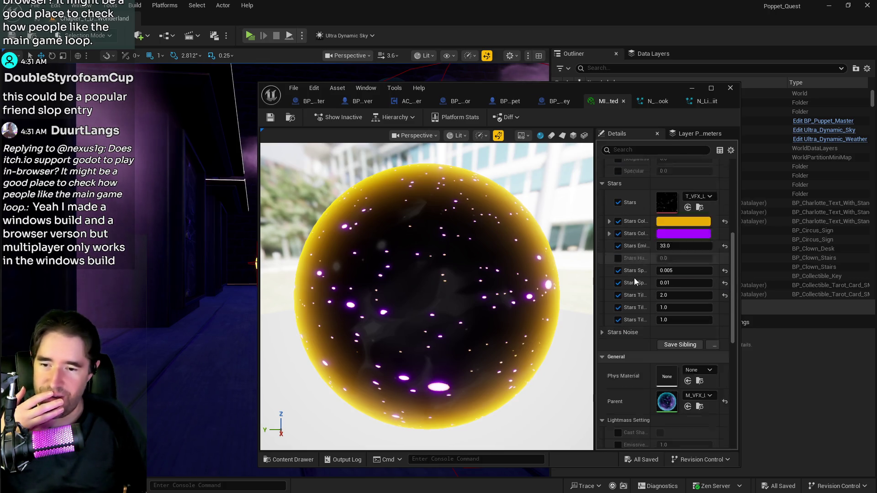
pyautogui.scroll(-5, 637, 310)
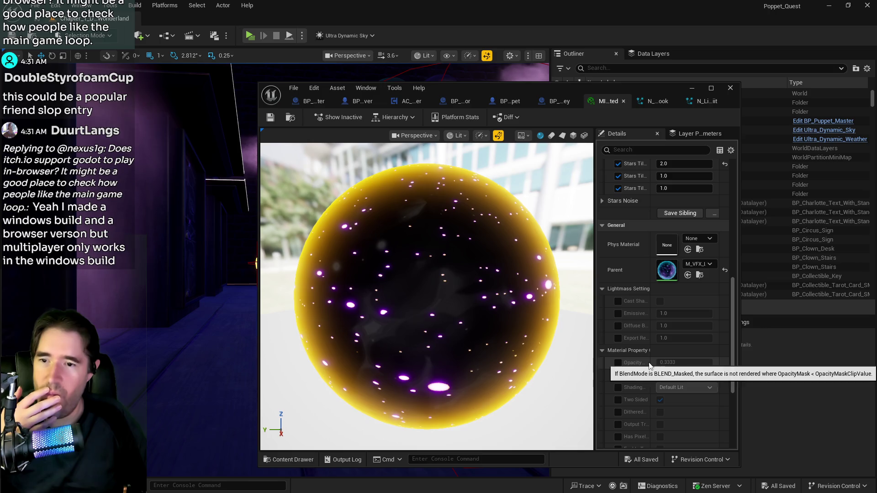
pyautogui.scroll(-5, 648, 362)
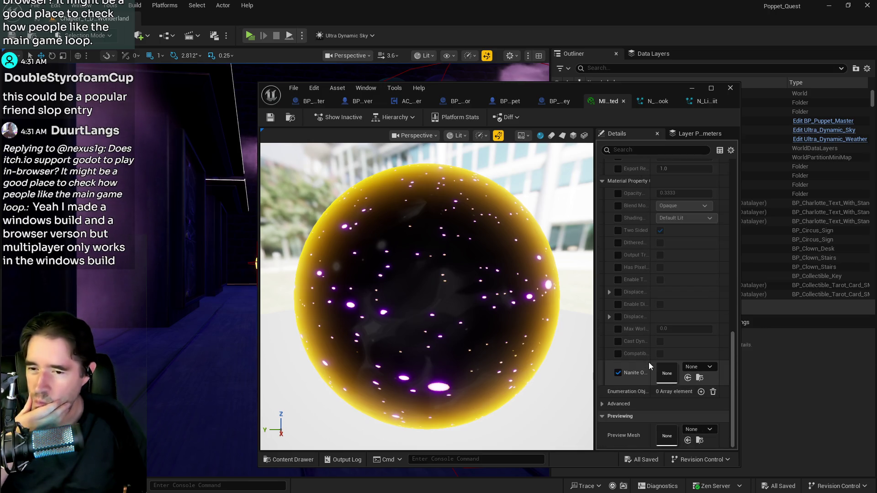
pyautogui.scroll(10, 649, 362)
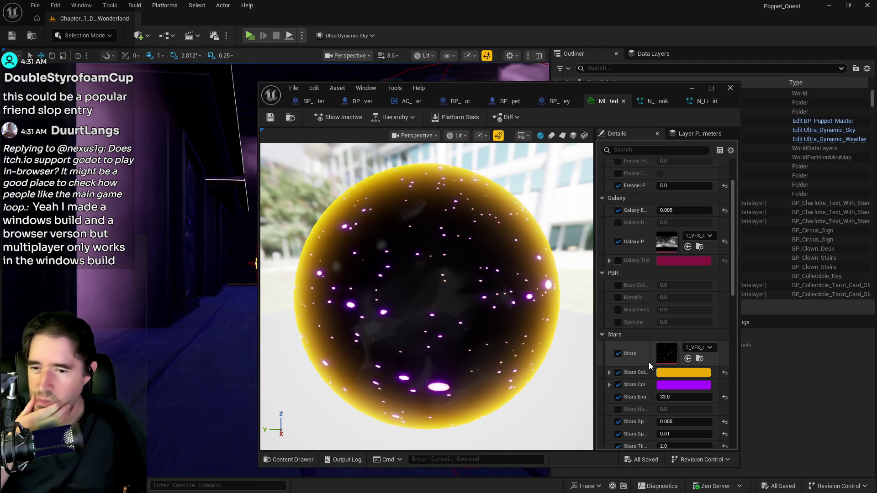
pyautogui.click(729, 88)
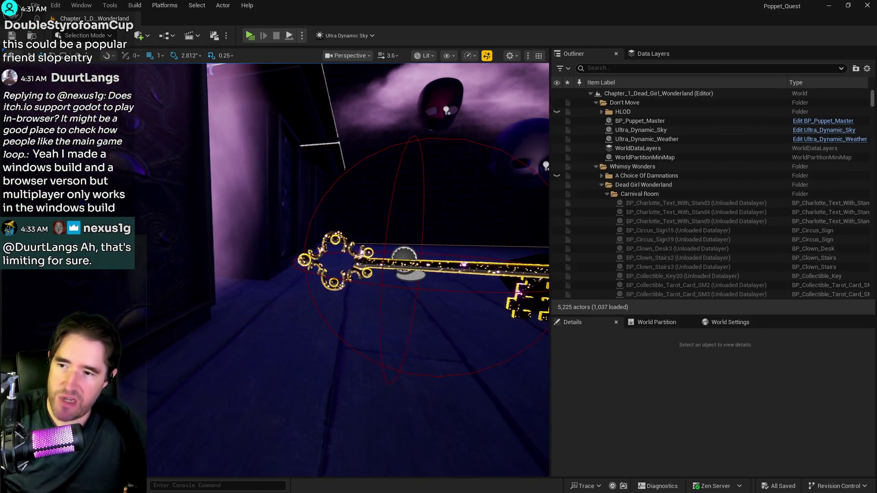
# Step: Search the data layers for 'car' and load DL_C1_Carnival_Room
pyautogui.click(35, 5)
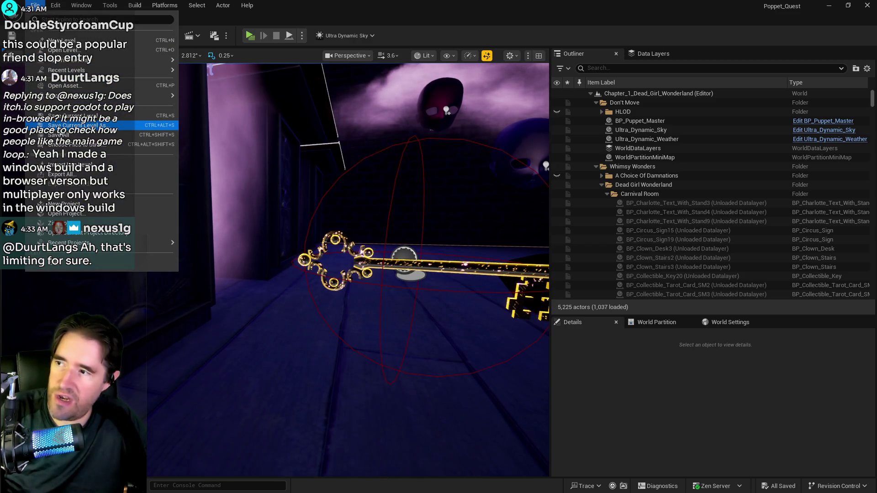
pyautogui.press('Escape')
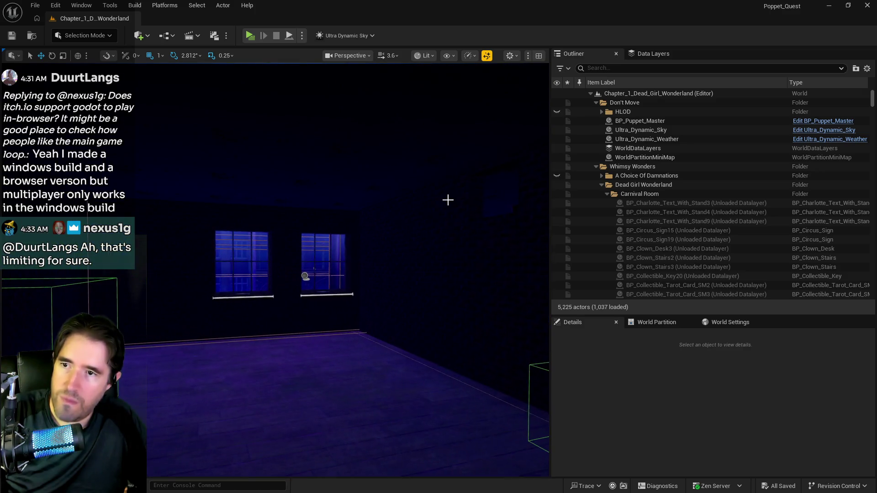
pyautogui.click(636, 57)
pyautogui.click(632, 71)
pyautogui.write('d')
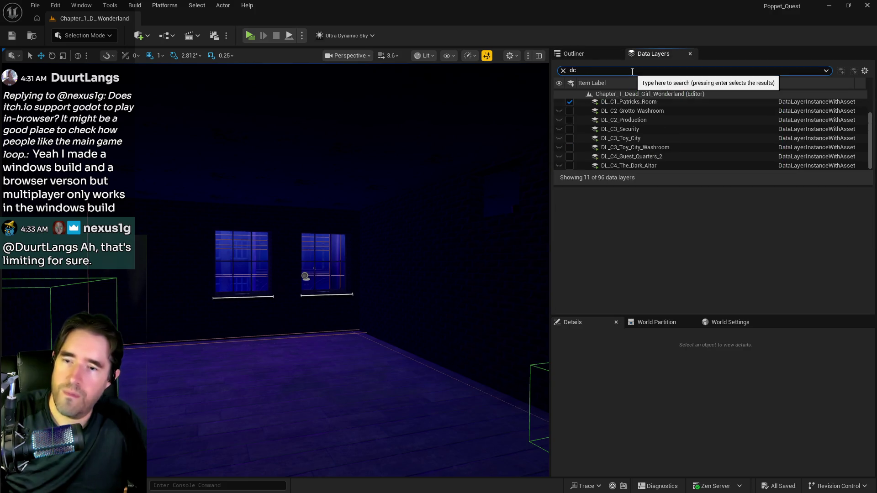
pyautogui.press('BackSpace')
pyautogui.write('car')
pyautogui.click(569, 103)
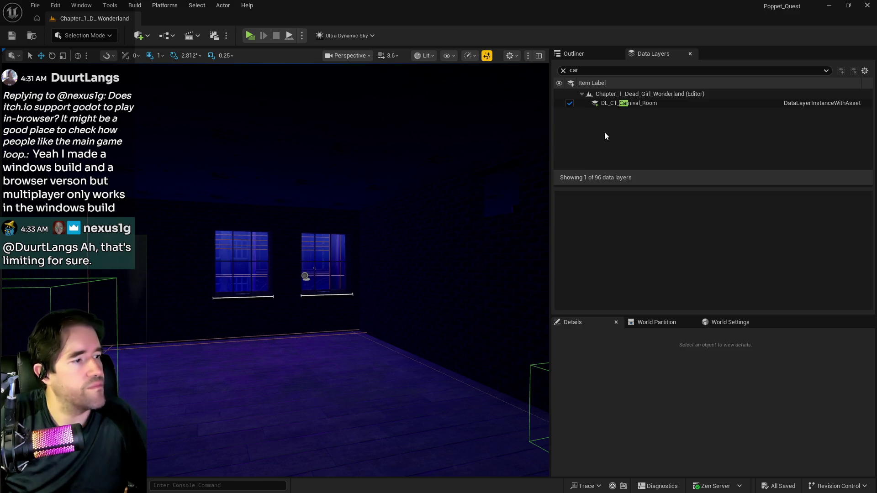
# Step: Select BP_Collectible_Key56, drag its New Rotation Z to 370.23171, and save the level
pyautogui.click(228, 386)
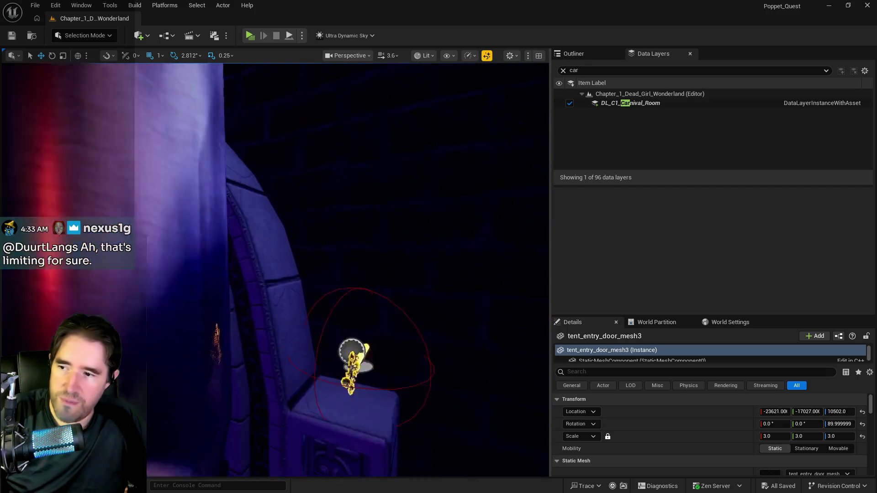
pyautogui.click(374, 323)
pyautogui.scroll(-5, 791, 445)
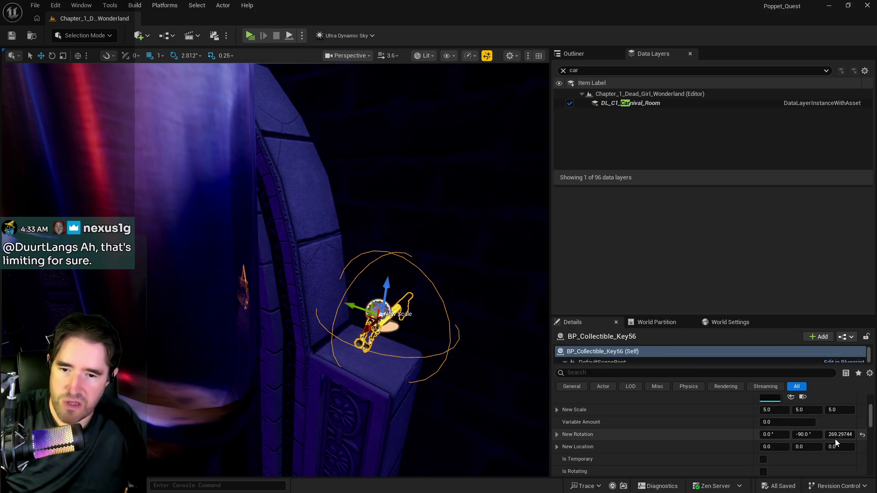
pyautogui.moveTo(839, 435); pyautogui.dragTo(849, 434)
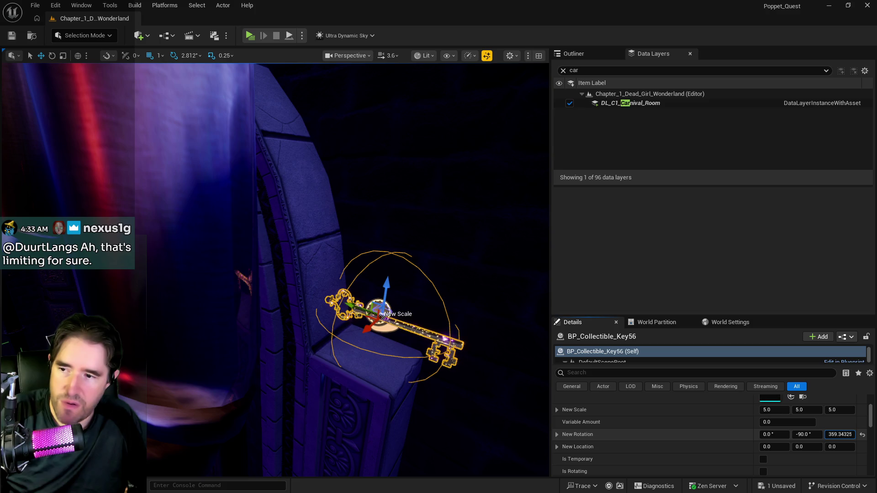
pyautogui.moveTo(493, 438); pyautogui.dragTo(461, 413)
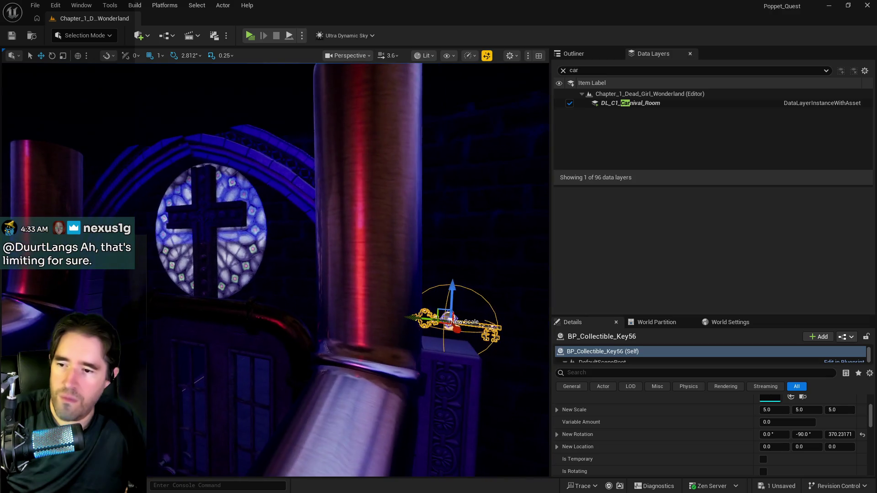
pyautogui.hotkey('ctrl', 's')
pyautogui.moveTo(407, 385); pyautogui.dragTo(385, 367)
pyautogui.click(624, 73)
# Step: Load the DL_C1_Safari_Room data layer and frame the selected key
pyautogui.write('saf')
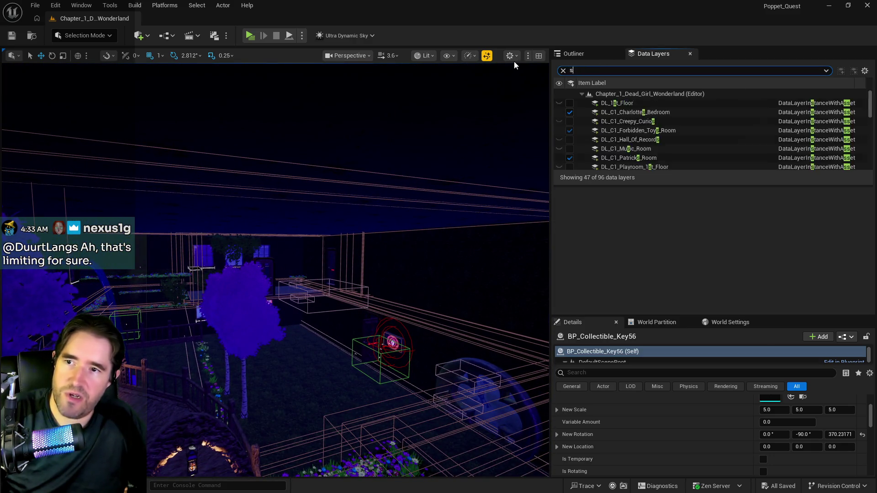
pyautogui.click(570, 103)
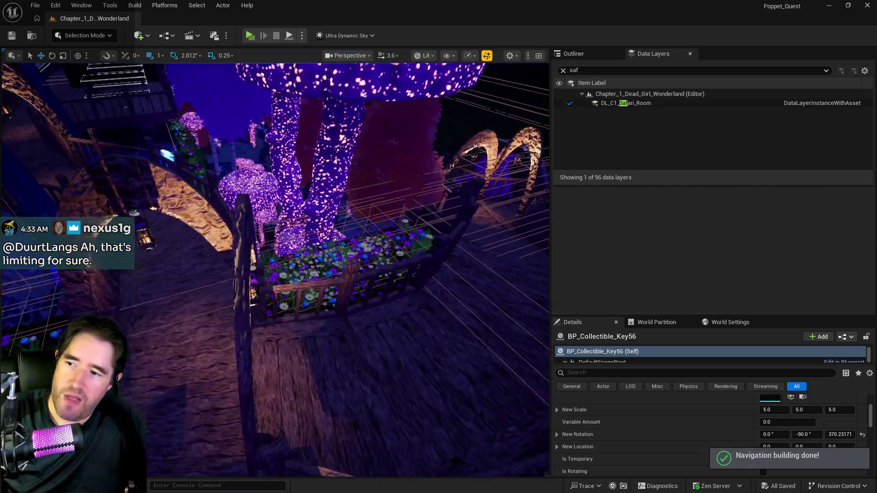
pyautogui.press('w')
pyautogui.press('w')
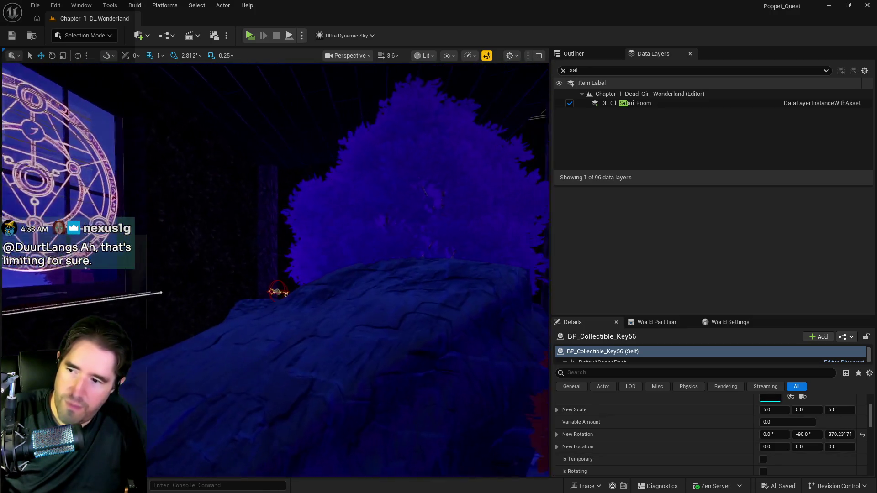
pyautogui.press('f')
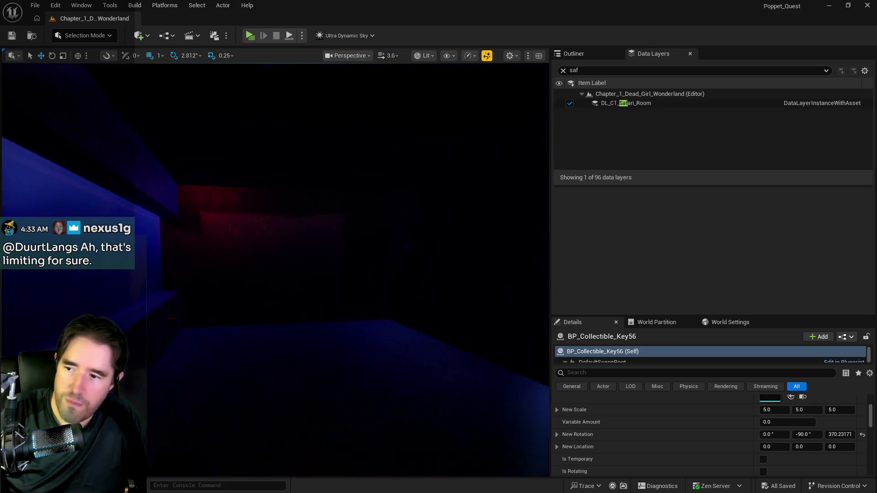
# Step: Load the DL_C2_Grotto_Pump_Room_1 data layer and frame Key56
pyautogui.click(573, 70)
pyautogui.write('grotto')
pyautogui.click(570, 101)
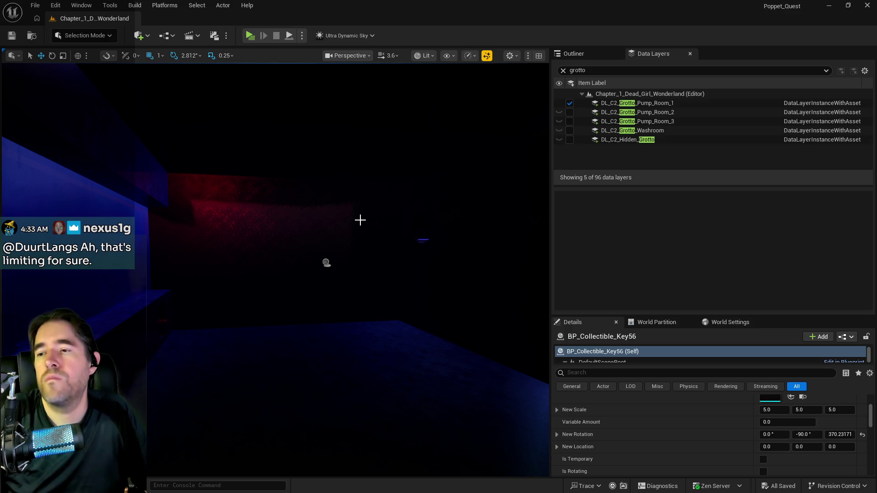
pyautogui.moveTo(347, 229); pyautogui.dragTo(347, 230)
pyautogui.press('f')
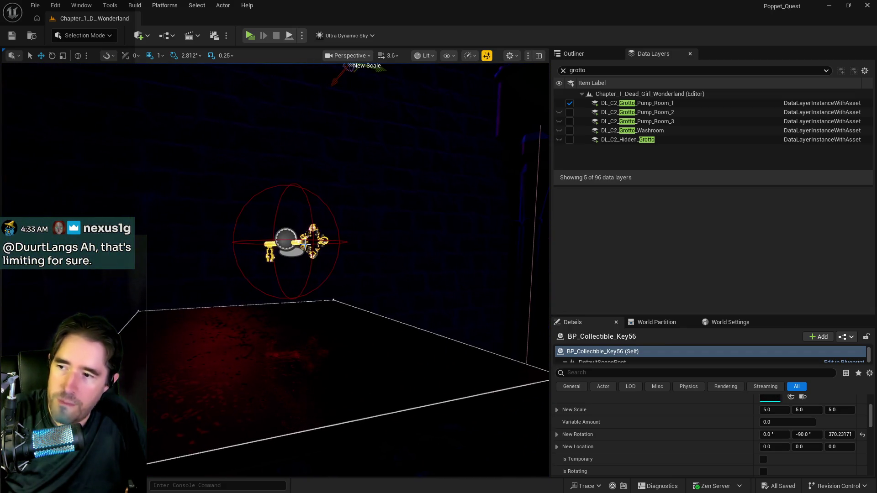
# Step: Select BP_Collectible_Key46 and rotate it around its vertical axis
pyautogui.click(315, 241)
pyautogui.moveTo(842, 434); pyautogui.dragTo(841, 434)
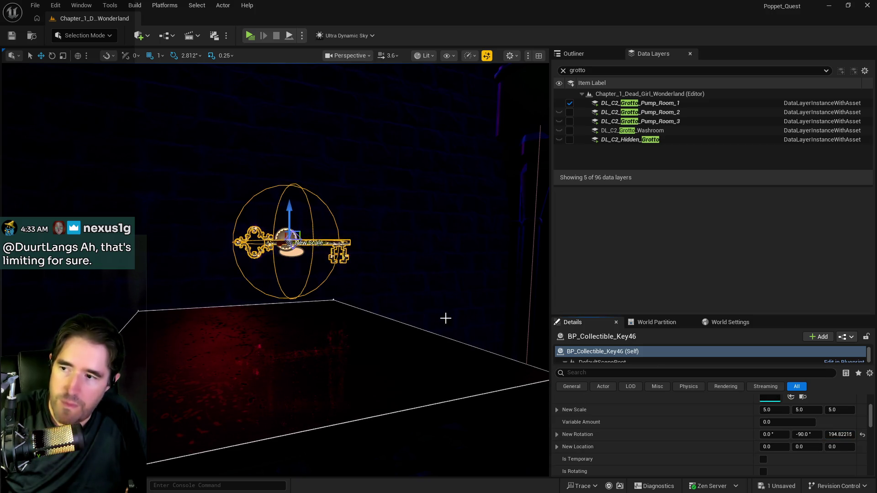
pyautogui.scroll(-10, 452, 317)
pyautogui.moveTo(274, 274); pyautogui.dragTo(229, 269)
pyautogui.scroll(10, 275, 269)
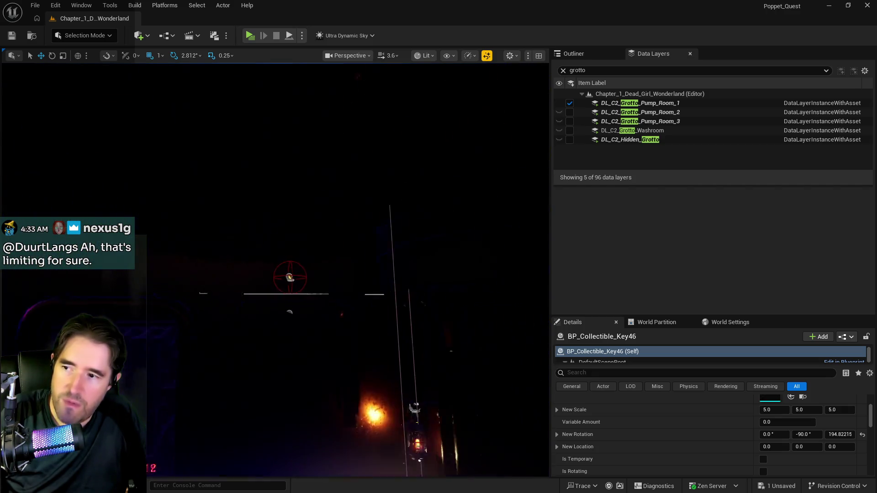
pyautogui.press('f')
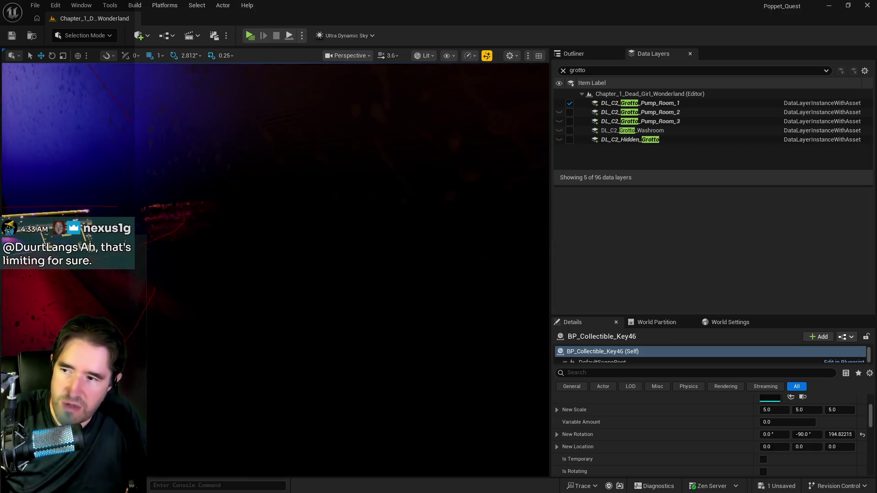
# Step: Select and frame BP_Collectible_Key40, then bring the Content Browser over the viewport
pyautogui.click(253, 247)
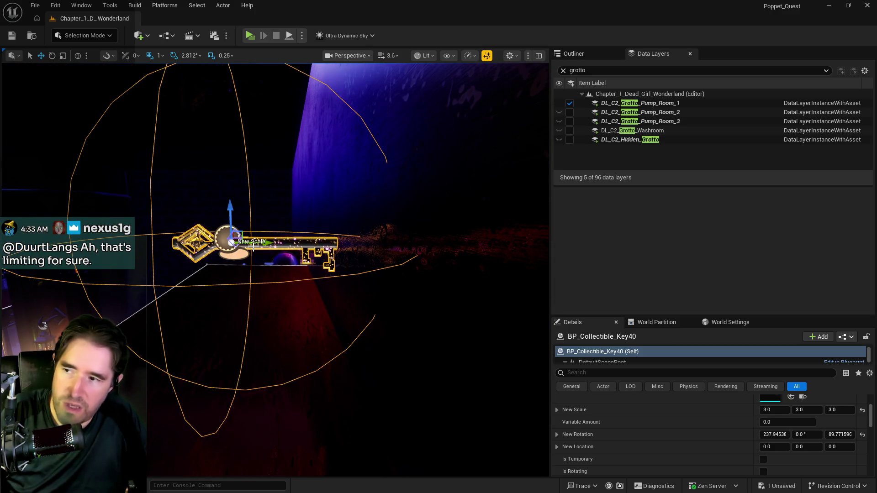
pyautogui.press('f')
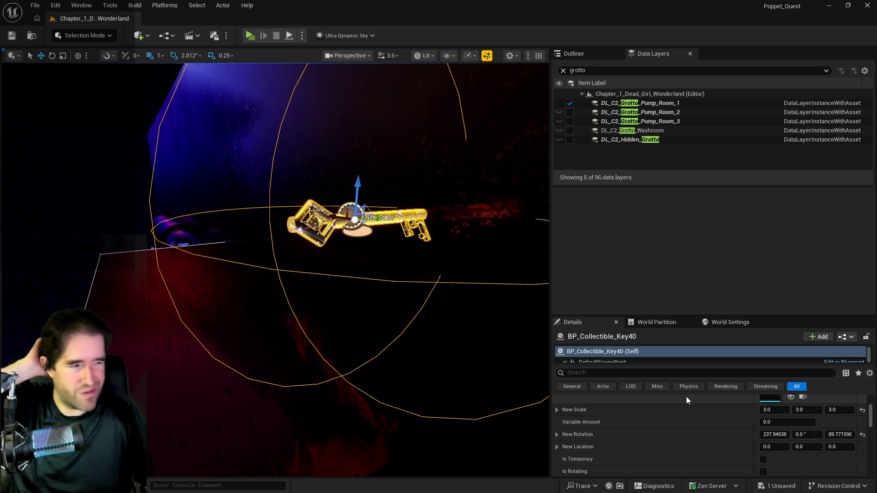
pyautogui.scroll(-5, 675, 445)
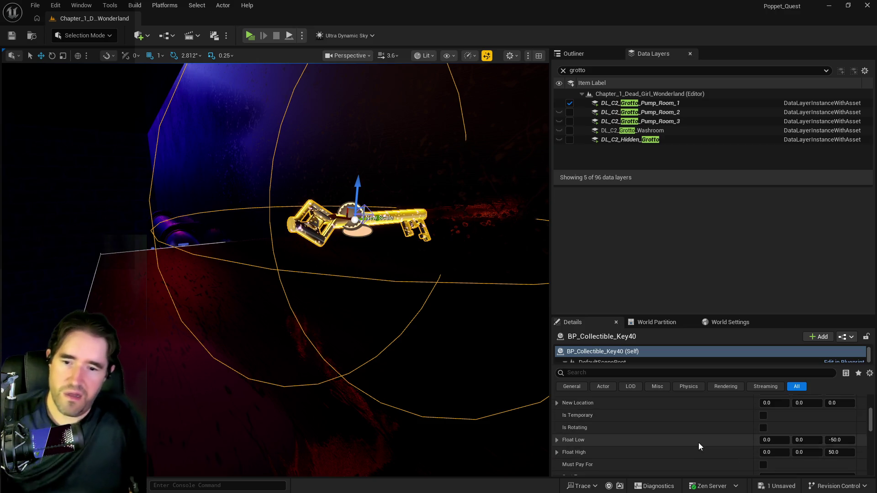
pyautogui.scroll(6, 731, 417)
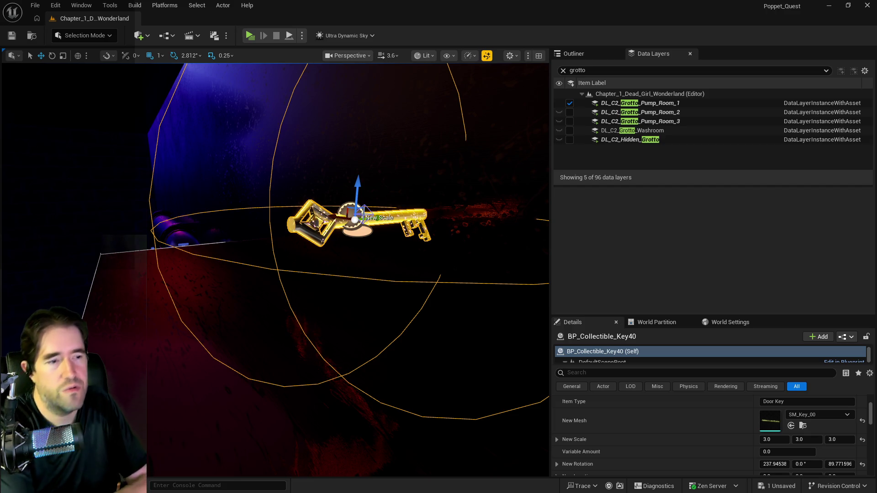
pyautogui.moveTo(876, 97); pyautogui.dragTo(392, 97)
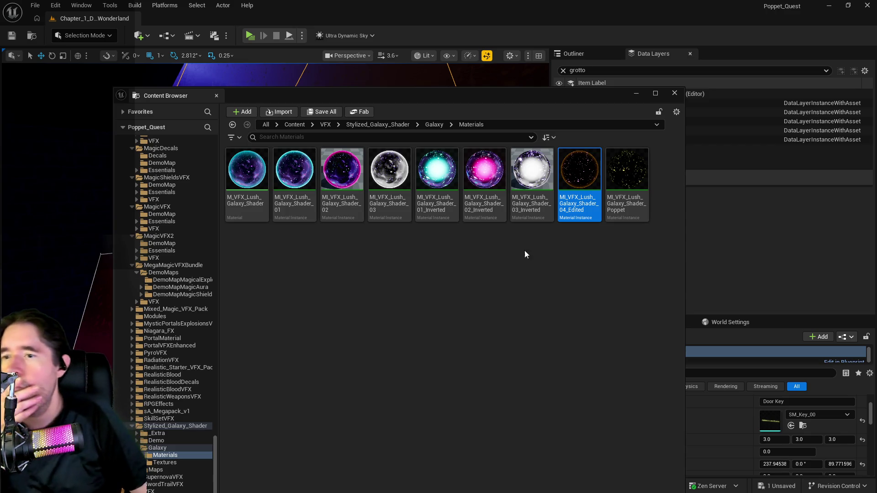
# Step: Duplicate MI_VFX_Lush_Galaxy_Shader_04_Edited and name the copy MI_VFX_Lush_Galaxy_Shader_04_Small_Key
pyautogui.rightClick(577, 178)
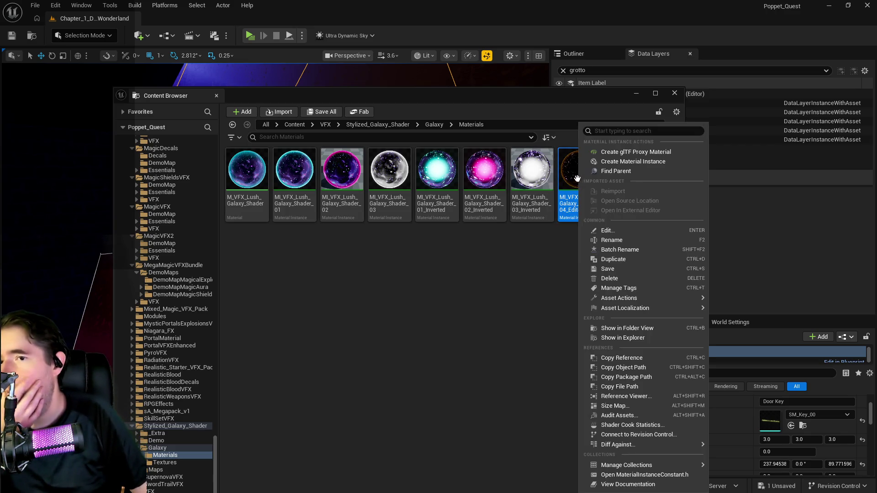
pyautogui.click(597, 260)
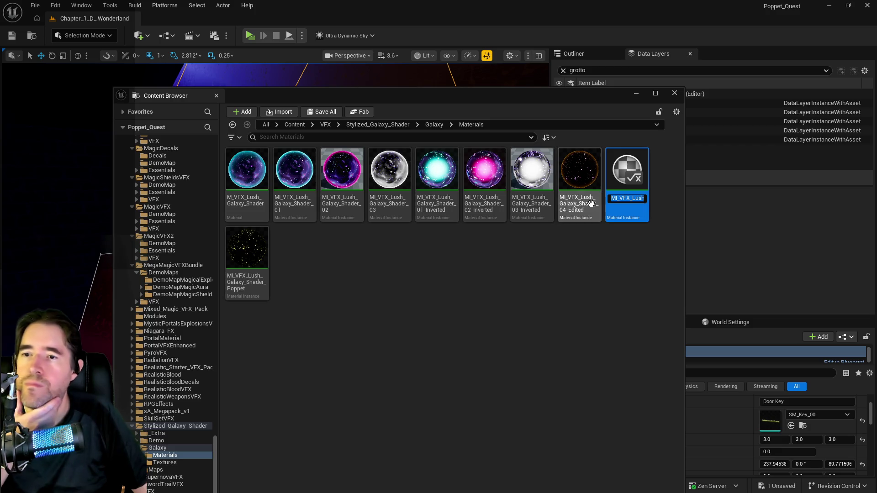
pyautogui.press('End')
pyautogui.press('BackSpace')
pyautogui.press('BackSpace')
pyautogui.press('BackSpace')
pyautogui.press('BackSpace')
pyautogui.write('Small_Key')
pyautogui.press('Return')
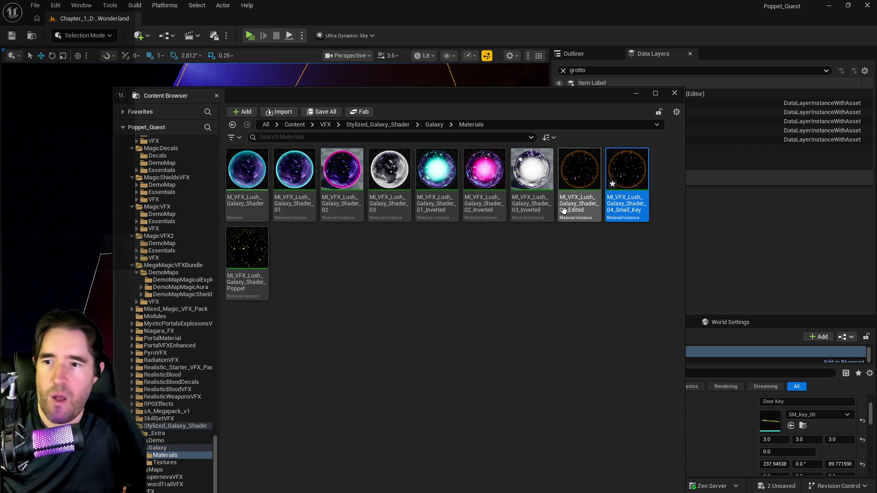
# Step: Rename the original instance to MI_VFX_Lush_Galaxy_Shader_04_Big_Key and close the Content Browser
pyautogui.click(568, 209)
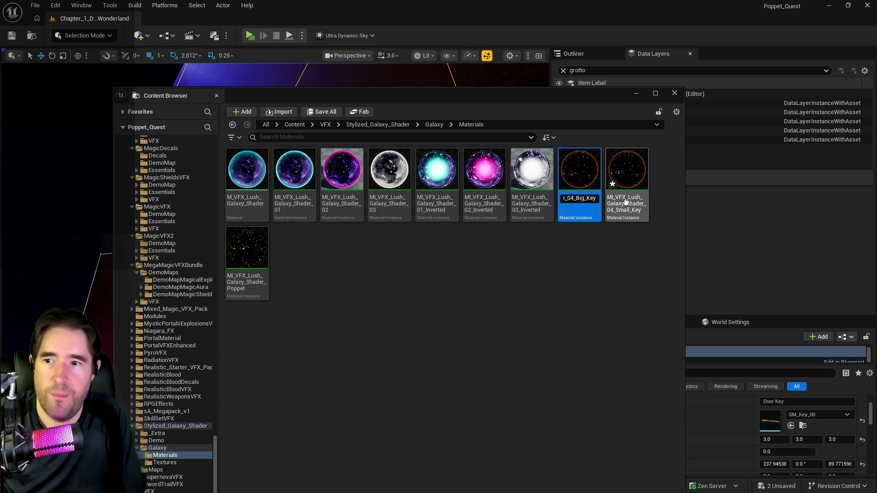
pyautogui.press('Return')
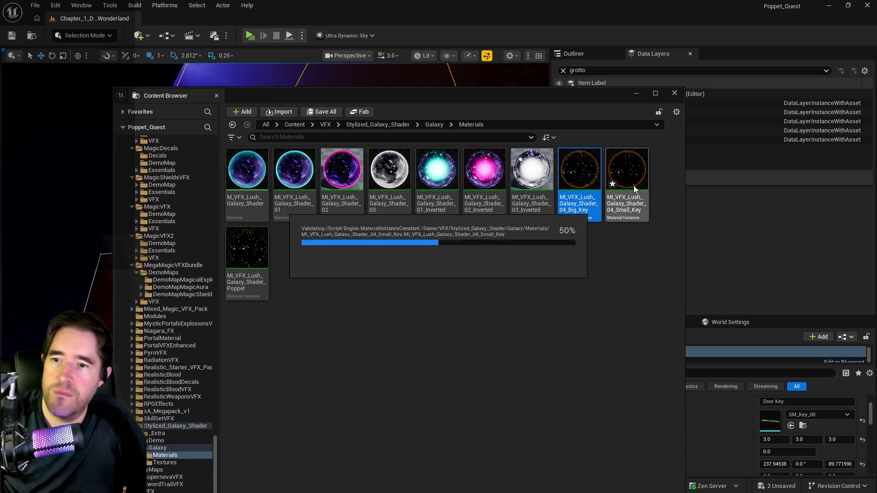
pyautogui.click(596, 73)
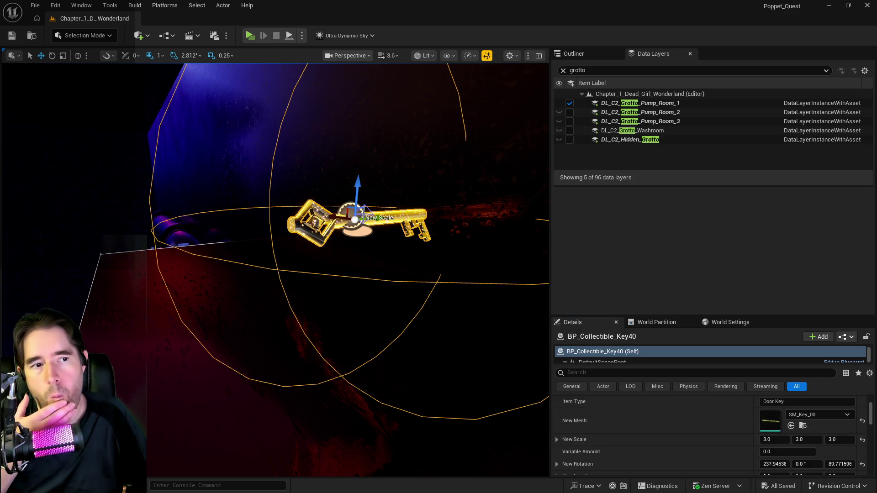
# Step: Assign a galaxy material instance to SM_Key_00's Element 0 and save the mesh
pyautogui.doubleClick(770, 420)
pyautogui.doubleClick(431, 125)
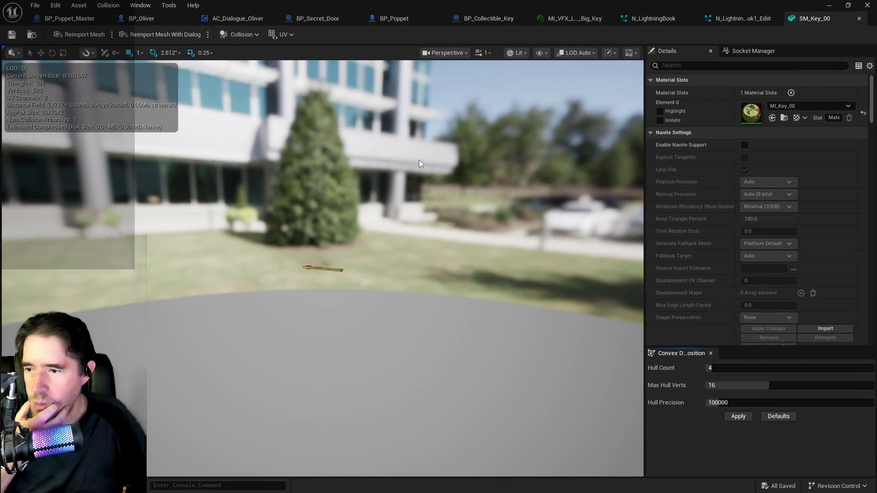
pyautogui.click(744, 170)
pyautogui.moveTo(874, 201); pyautogui.dragTo(776, 114)
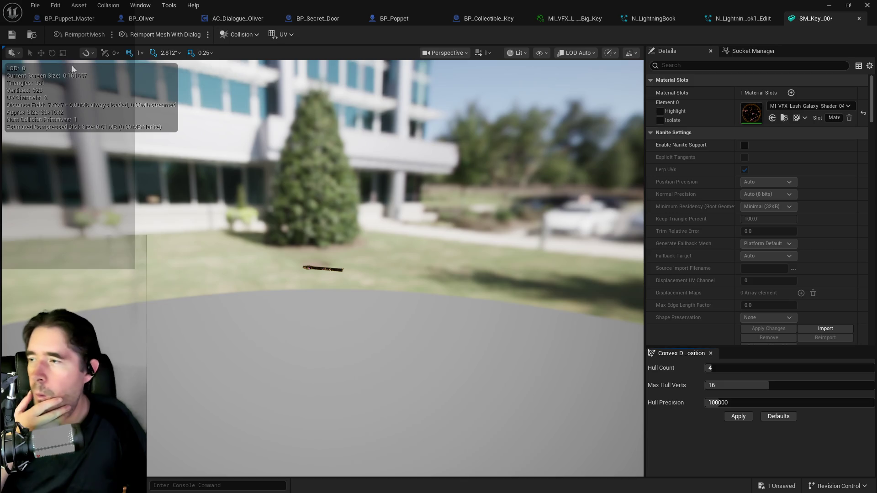
pyautogui.click(10, 37)
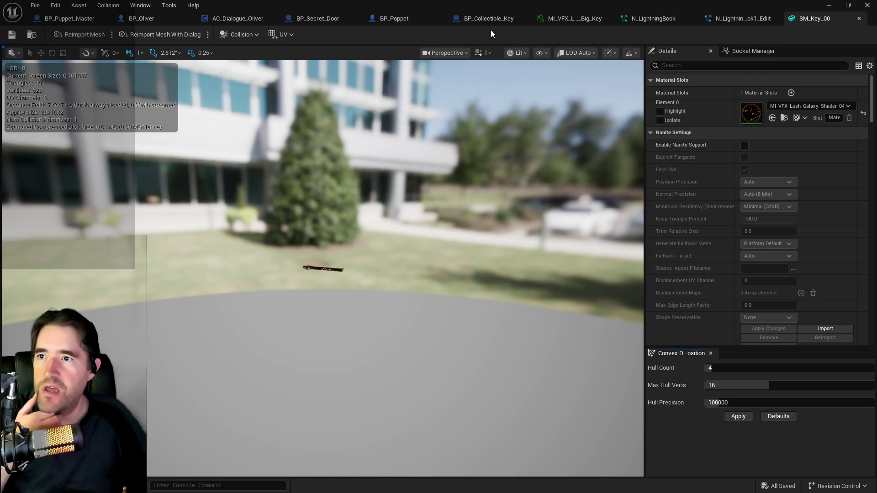
# Step: Give MRLN_Key the MI_VFX_Lush_Galaxy_Shader_04_Big_Key material, then return to BP_Collectible_Key
pyautogui.click(478, 24)
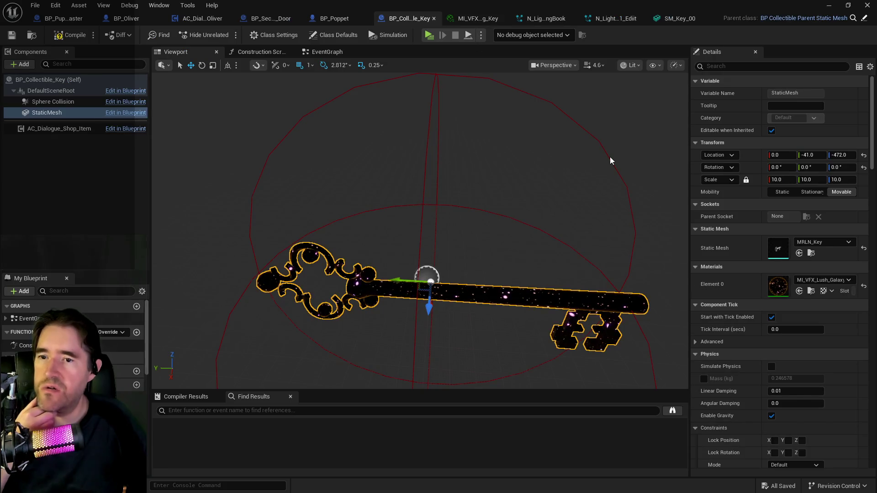
pyautogui.doubleClick(778, 252)
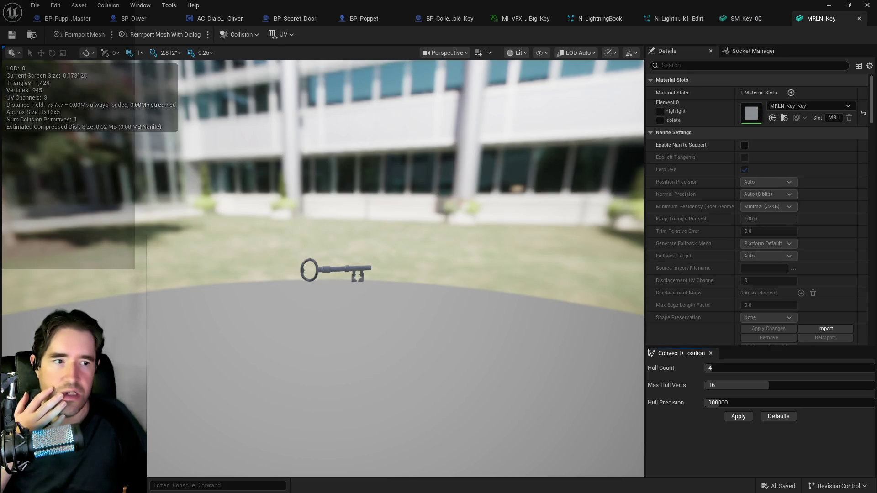
pyautogui.moveTo(724, 157); pyautogui.dragTo(753, 116)
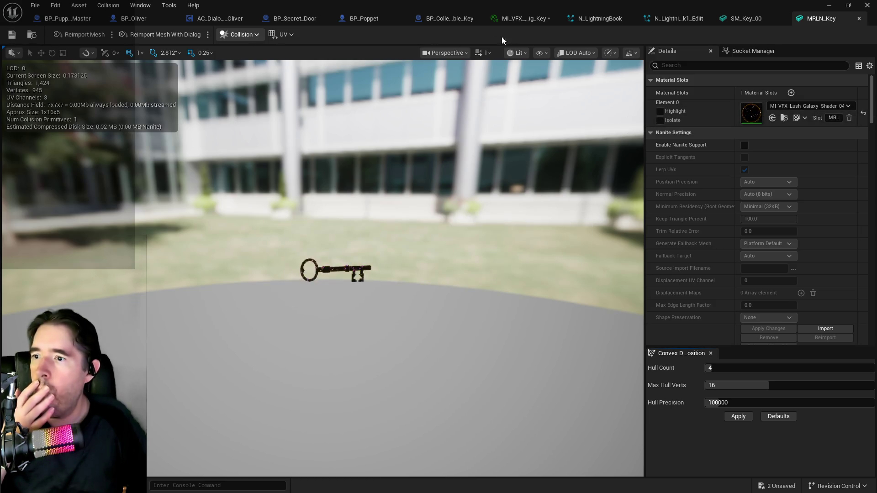
pyautogui.click(742, 18)
pyautogui.click(677, 18)
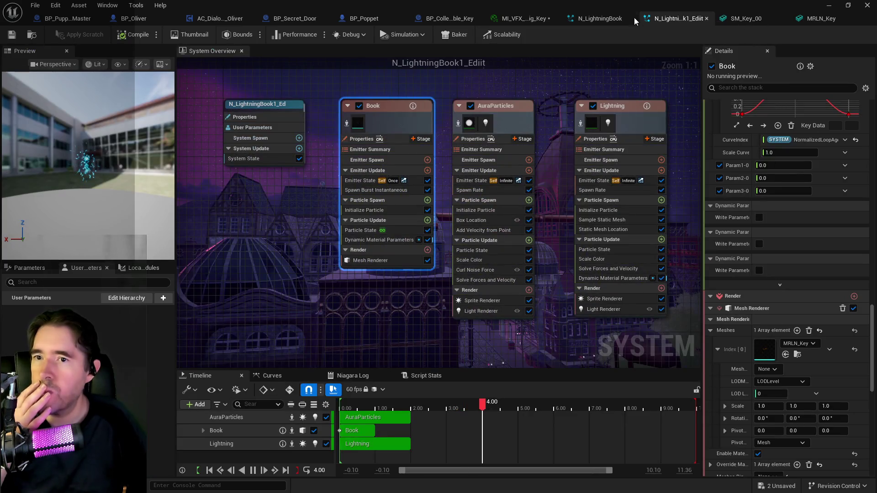
pyautogui.click(599, 18)
pyautogui.click(523, 18)
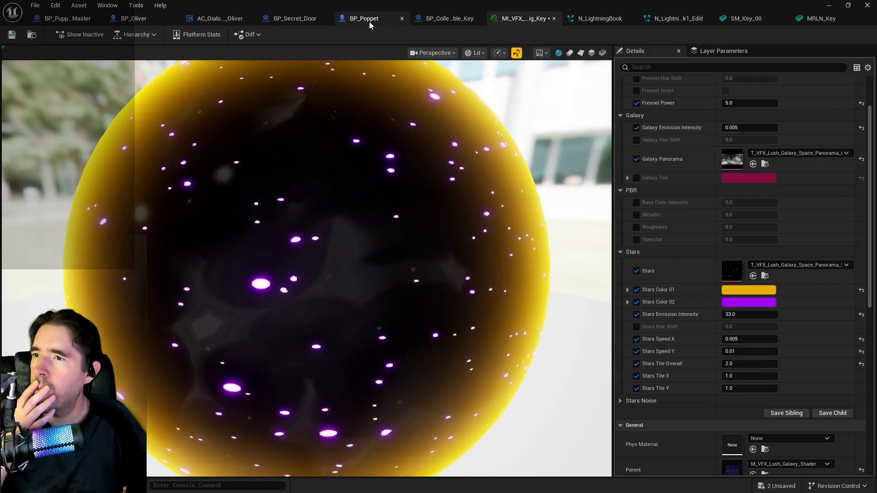
pyautogui.click(423, 19)
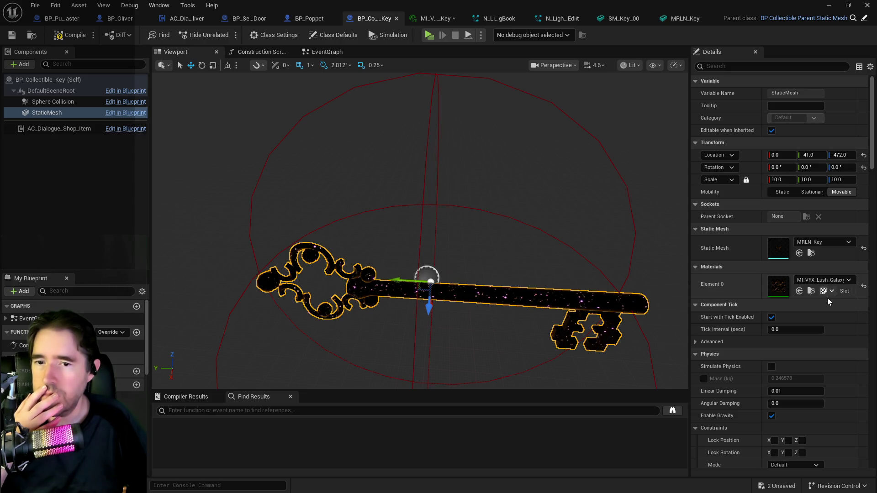
# Step: Reset the key's Element 0 material to default and frame the key in the preview
pyautogui.click(863, 289)
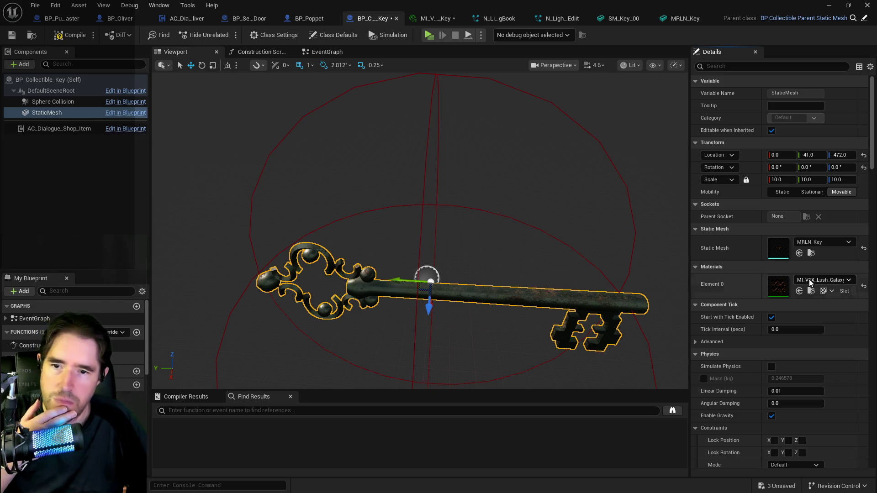
pyautogui.moveTo(456, 320)
pyautogui.mouseDown()
pyautogui.moveTo(456, 237)
pyautogui.moveTo(457, 292)
pyautogui.moveTo(456, 256)
pyautogui.mouseUp()
pyautogui.press('f')
pyautogui.scroll(5, 533, 283)
pyautogui.moveTo(510, 306); pyautogui.dragTo(456, 283)
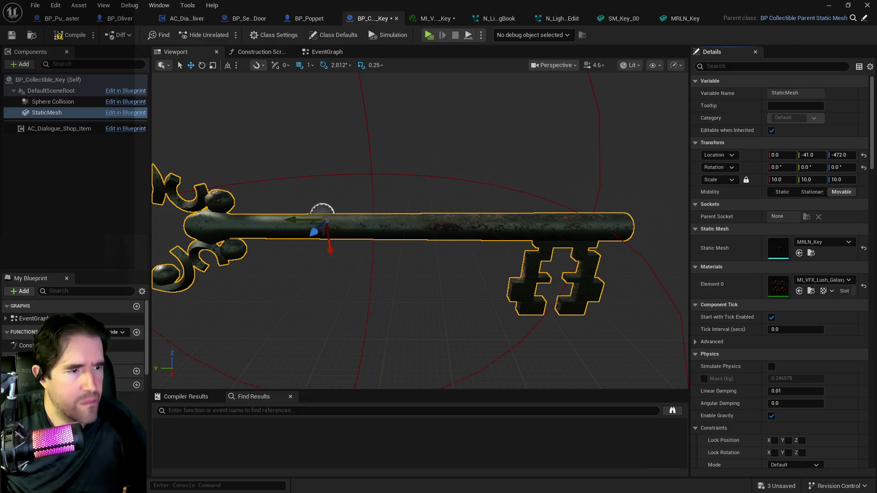
# Step: Keep the Big_Key galaxy material on the key's slot and compile-save the blueprint
pyautogui.click(679, 18)
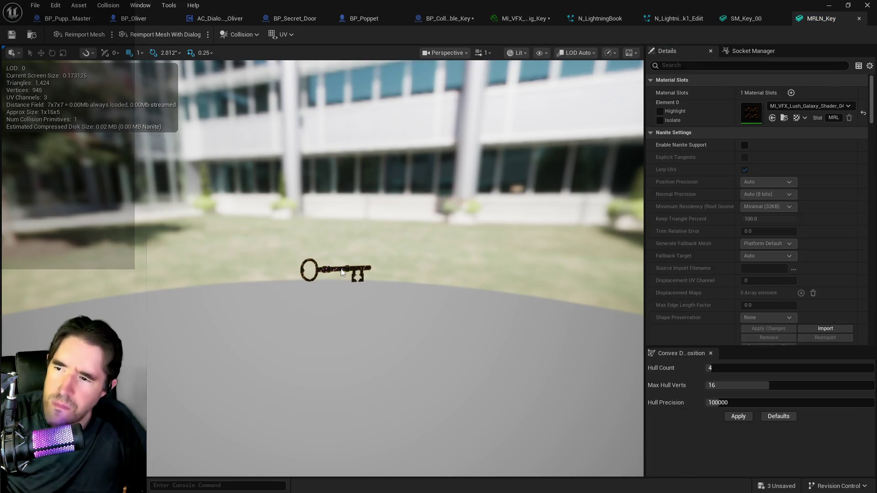
pyautogui.scroll(-3, 339, 272)
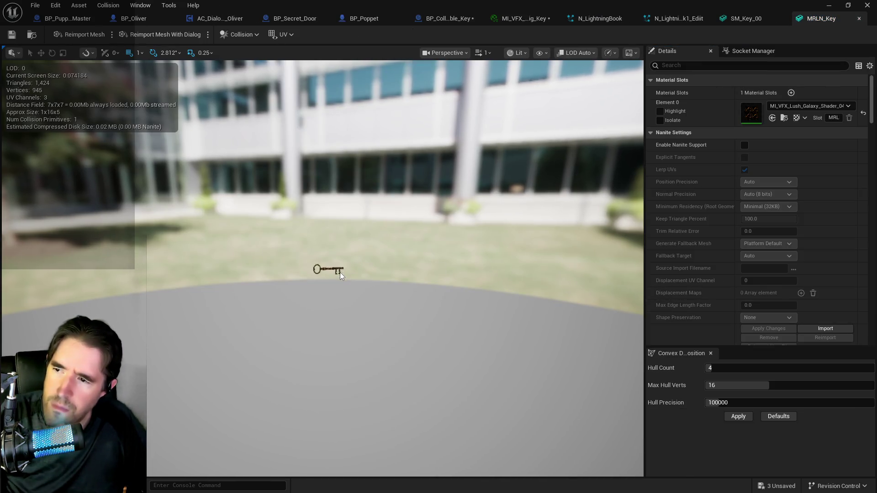
pyautogui.scroll(3, 339, 272)
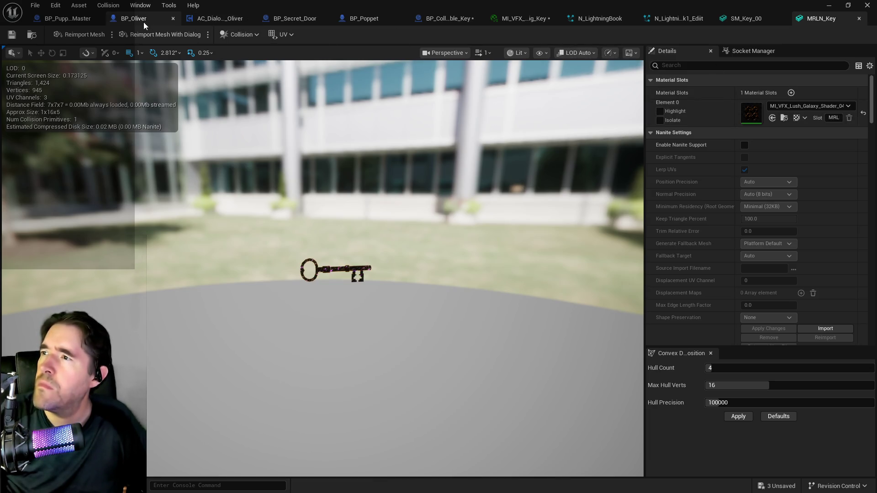
pyautogui.click(429, 20)
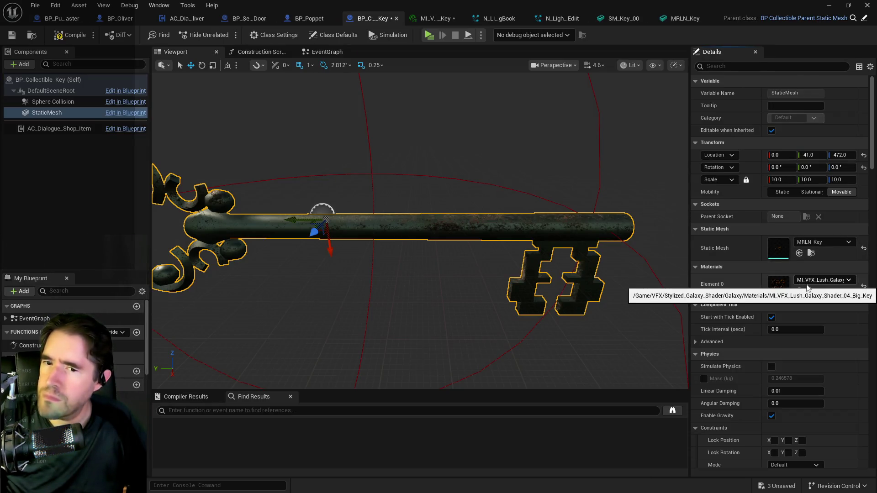
pyautogui.click(808, 281)
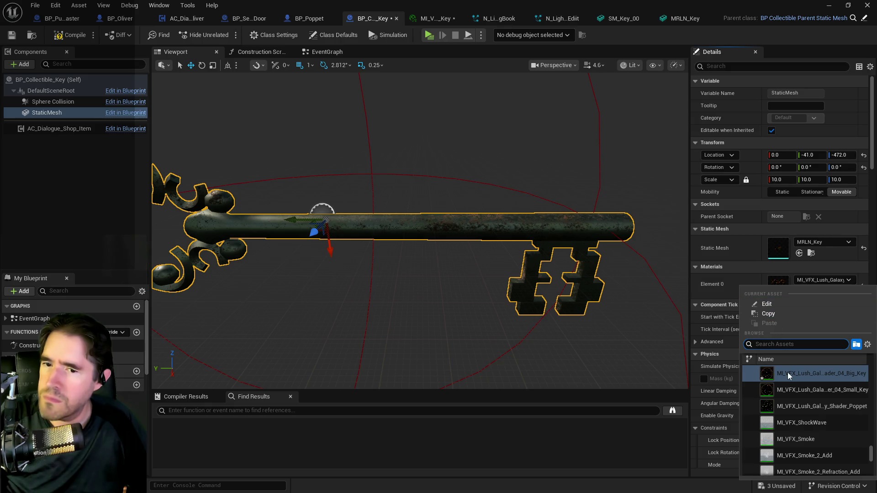
pyautogui.scroll(1, 787, 371)
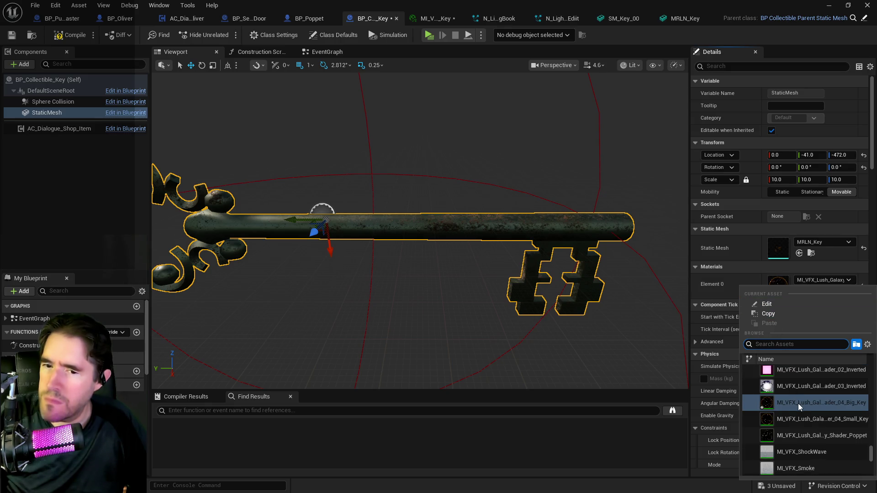
pyautogui.click(80, 36)
pyautogui.click(10, 36)
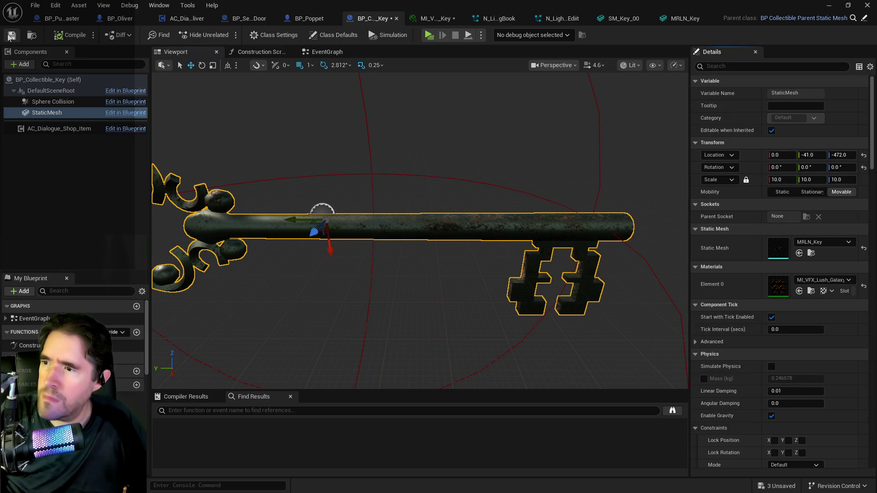
# Step: Undo the material replacement, reset the key to rusty metal, and save BP_Collectible_Key
pyautogui.click(55, 6)
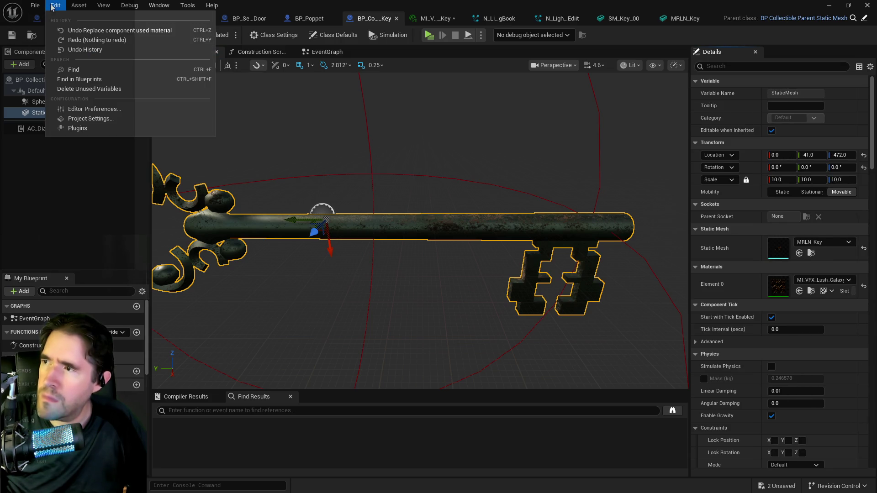
pyautogui.click(70, 31)
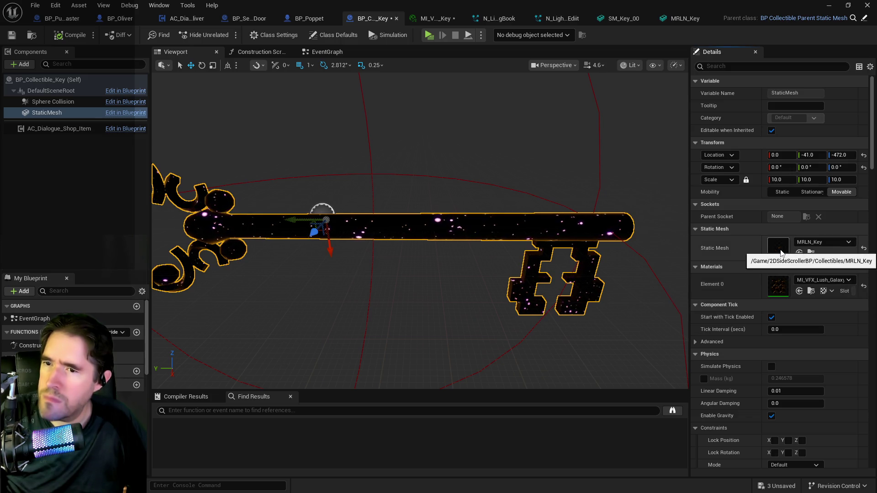
pyautogui.hotkey('ctrl', 's')
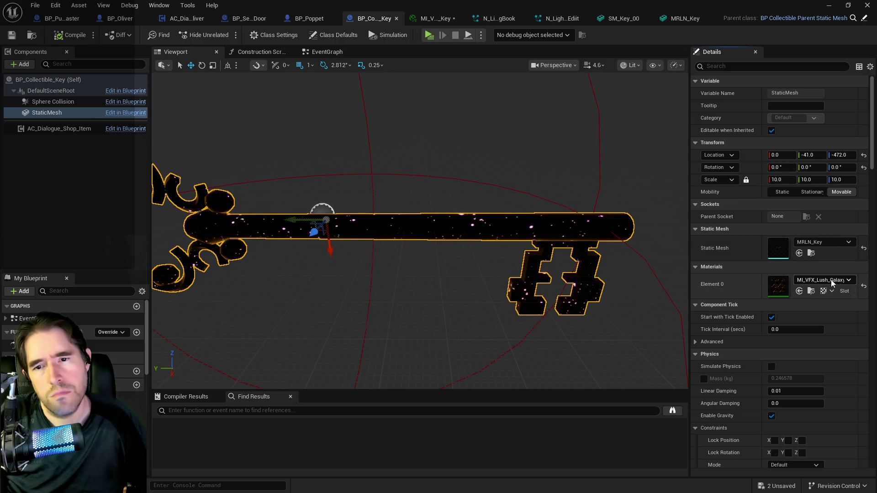
pyautogui.click(863, 287)
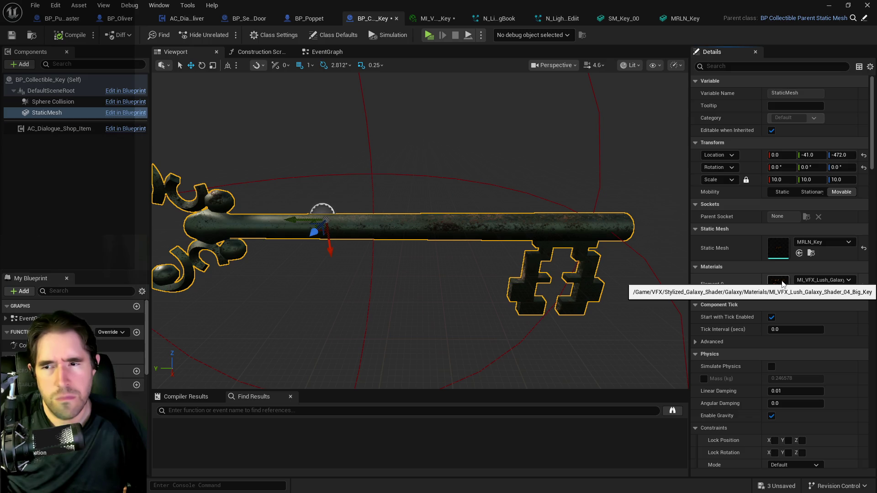
pyautogui.click(12, 35)
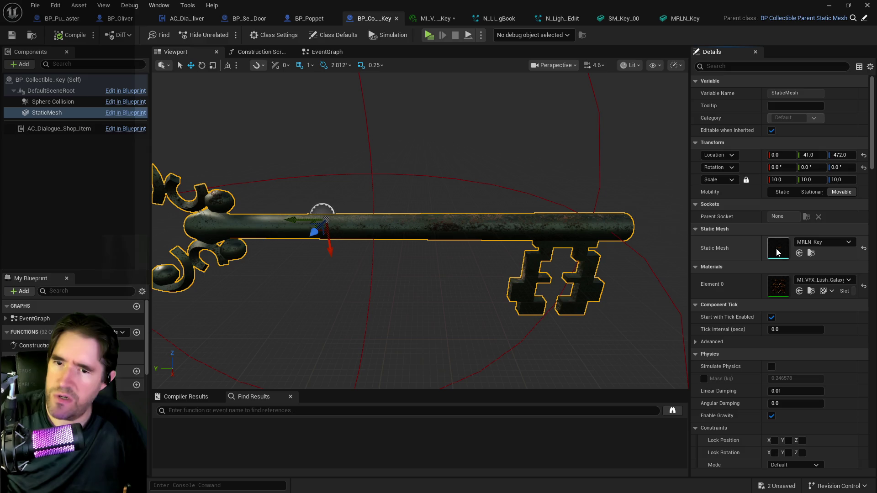
pyautogui.hotkey('alt', 'Tab')
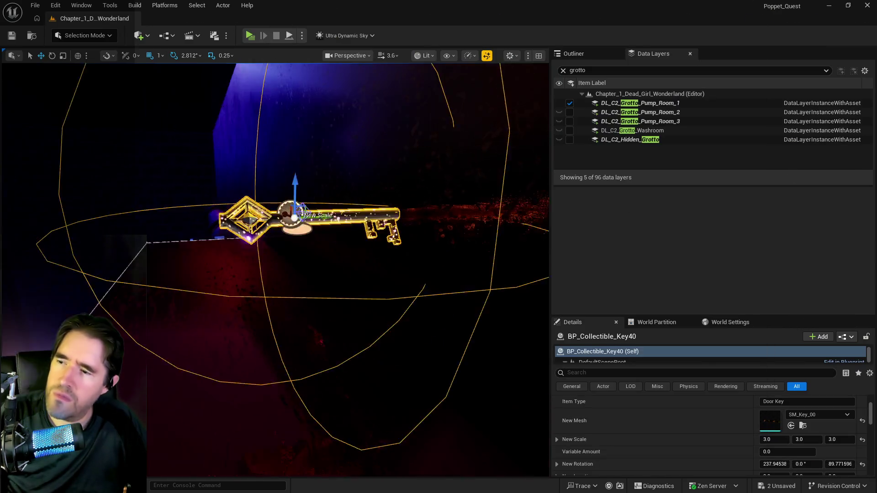
# Step: Undo the material replacement so Key40 shows its gold look again
pyautogui.press('f')
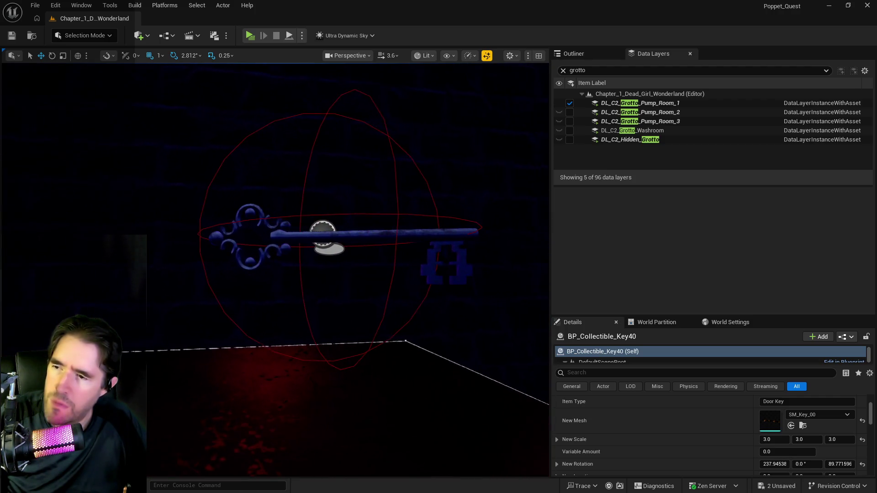
pyautogui.click(56, 6)
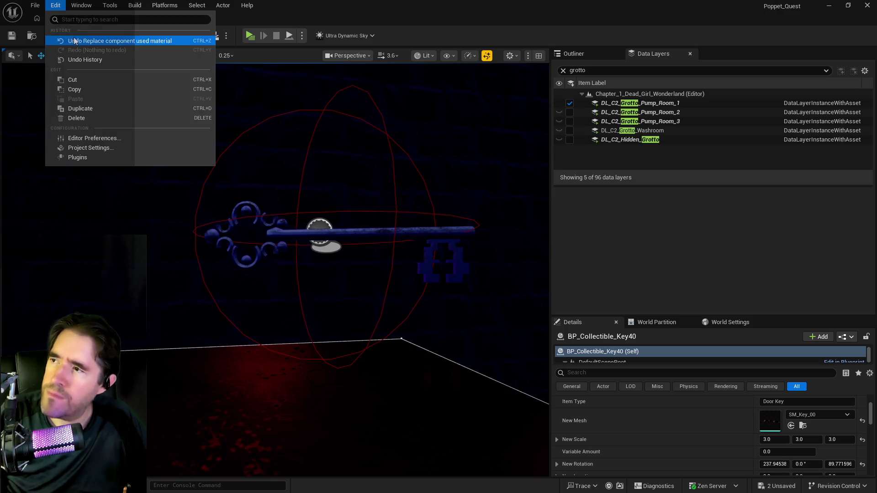
pyautogui.click(74, 41)
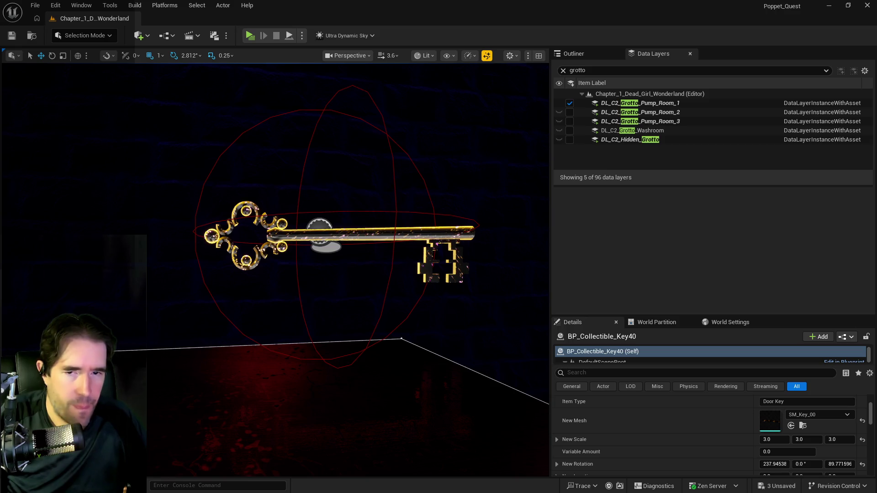
pyautogui.moveTo(495, 331); pyautogui.dragTo(495, 331)
# Step: Turn Key40's New Rotation yaw to 168.03, reframe it, and open its blueprint
pyautogui.scroll(-1, 784, 445)
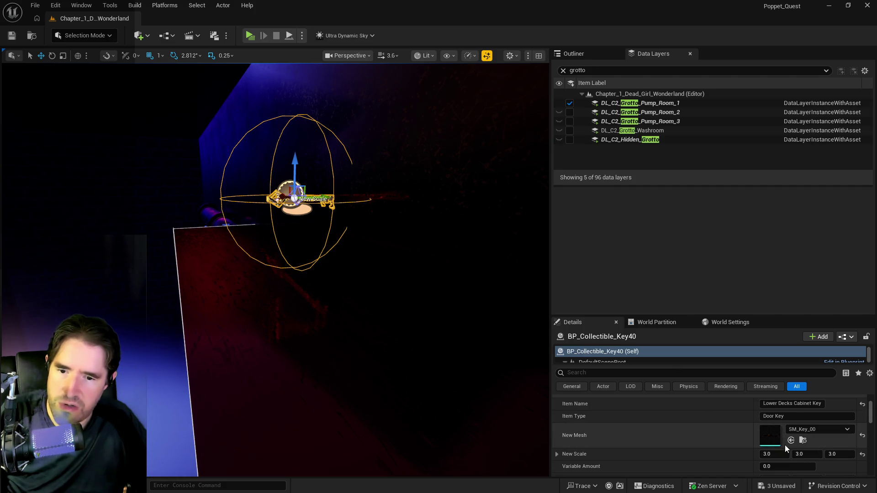
pyautogui.moveTo(839, 450); pyautogui.dragTo(866, 450)
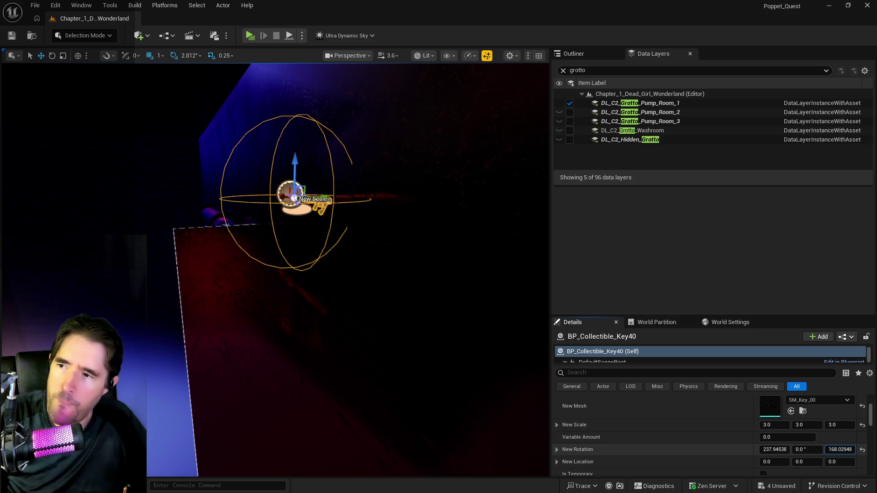
pyautogui.moveTo(299, 199)
pyautogui.mouseDown()
pyautogui.moveTo(311, 200)
pyautogui.moveTo(324, 256)
pyautogui.moveTo(347, 256)
pyautogui.moveTo(333, 246)
pyautogui.moveTo(345, 192)
pyautogui.mouseUp()
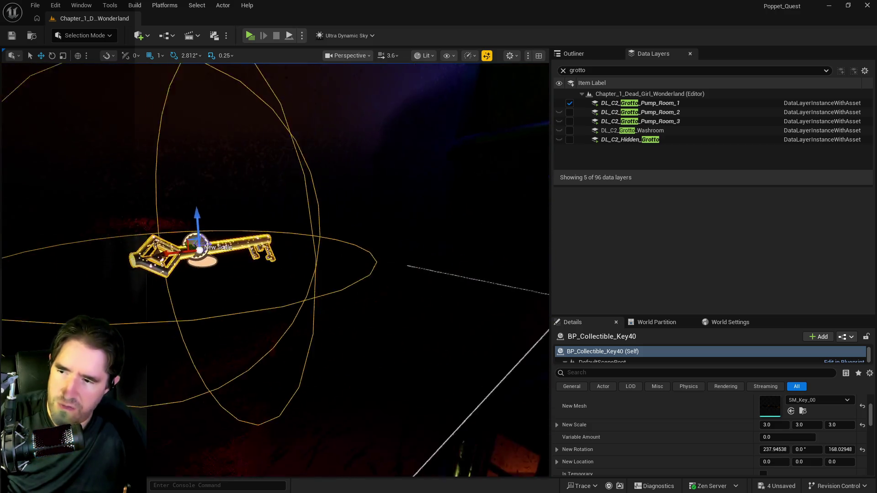
pyautogui.press('f')
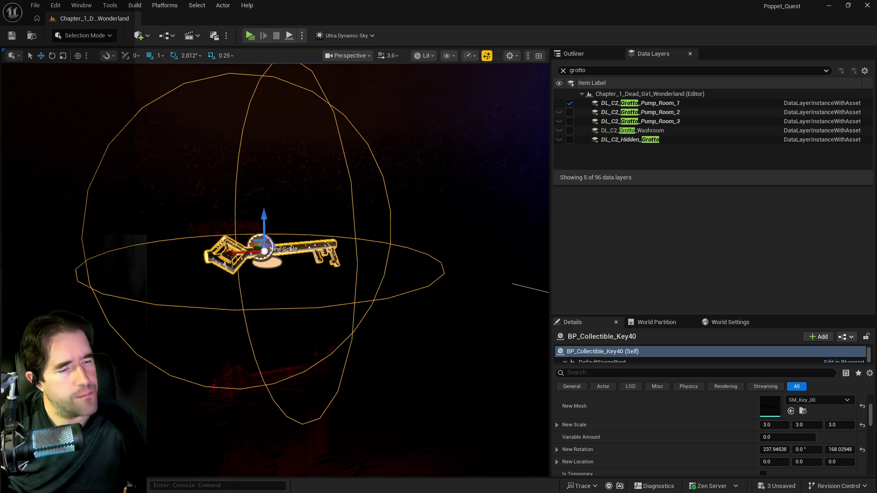
pyautogui.hotkey('ctrl', 'e')
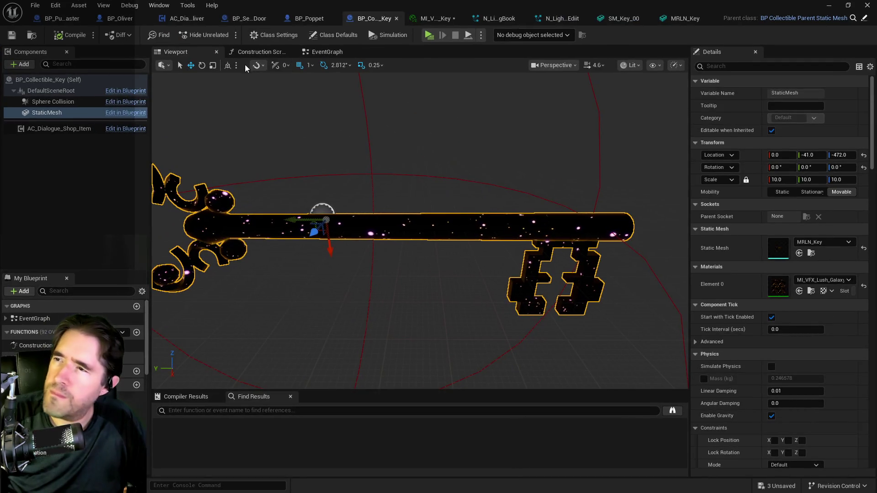
# Step: Inspect the Event On Focus and Variable Amount nodes in the parent's EventGraph
pyautogui.click(256, 52)
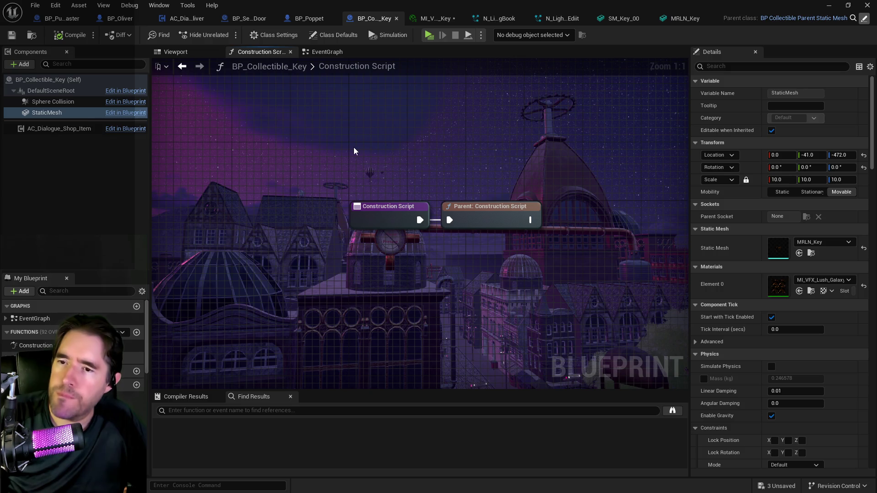
pyautogui.moveTo(322, 163)
pyautogui.mouseDown()
pyautogui.moveTo(354, 207)
pyautogui.moveTo(503, 182)
pyautogui.moveTo(487, 233)
pyautogui.mouseUp()
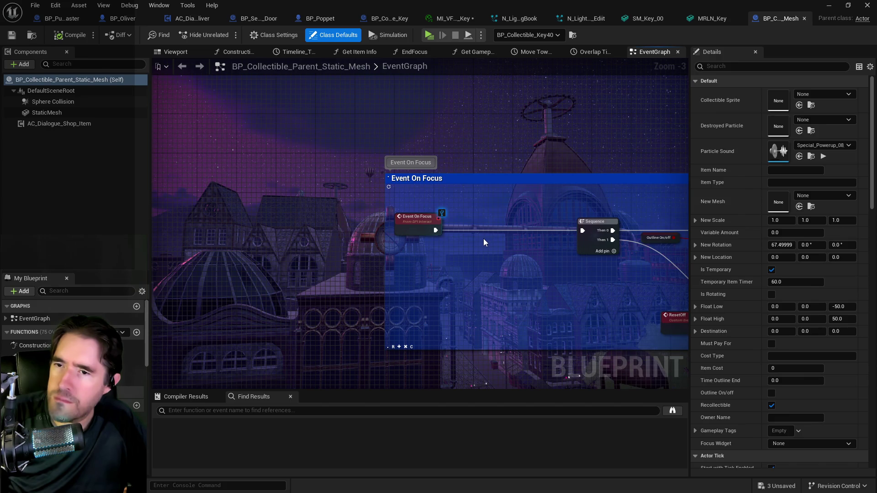
pyautogui.scroll(-3, 472, 158)
pyautogui.moveTo(472, 158)
pyautogui.mouseDown()
pyautogui.moveTo(480, 188)
pyautogui.moveTo(454, 290)
pyautogui.moveTo(446, 205)
pyautogui.moveTo(405, 324)
pyautogui.mouseUp()
pyautogui.moveTo(406, 213); pyautogui.dragTo(398, 272)
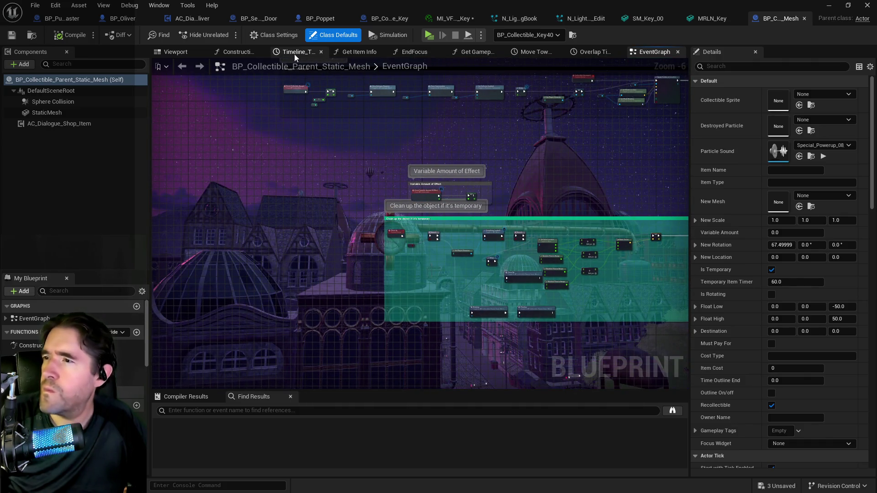
# Step: View the parent's Construction Script centred on its Set Static Mesh node
pyautogui.click(238, 51)
pyautogui.moveTo(452, 261); pyautogui.dragTo(284, 256)
pyautogui.moveTo(635, 269)
pyautogui.mouseDown()
pyautogui.moveTo(466, 274)
pyautogui.moveTo(352, 238)
pyautogui.mouseUp()
pyautogui.scroll(1, 433, 235)
pyautogui.moveTo(540, 213); pyautogui.dragTo(431, 222)
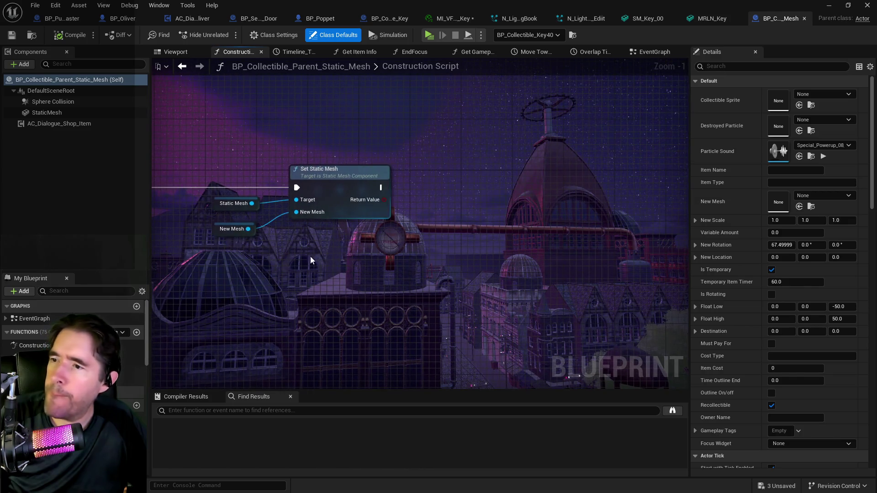
# Step: Copy a Static Mesh getter, delete the extra copy, and compile BP_Collectible_Parent_Static_Mesh
pyautogui.click(218, 206)
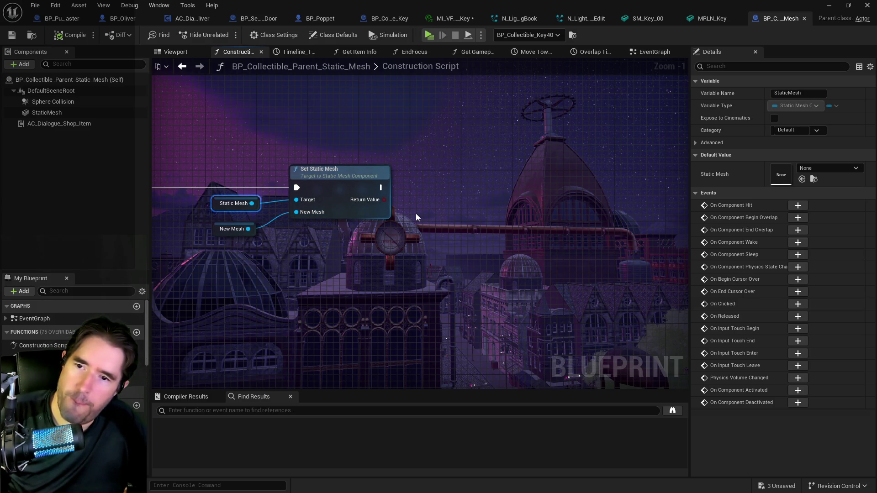
pyautogui.hotkey('ctrl', 'c')
pyautogui.hotkey('ctrl', 'v')
pyautogui.moveTo(449, 216); pyautogui.dragTo(478, 197)
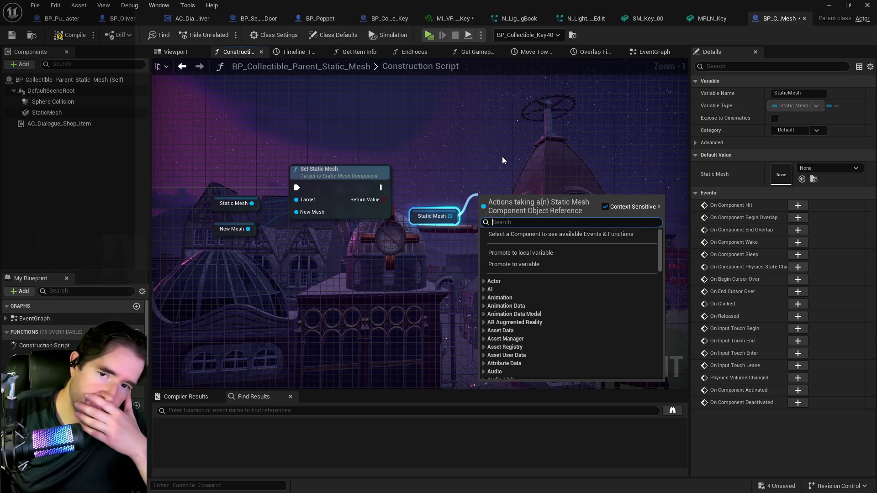
pyautogui.click(503, 156)
pyautogui.click(432, 216)
pyautogui.press('Delete')
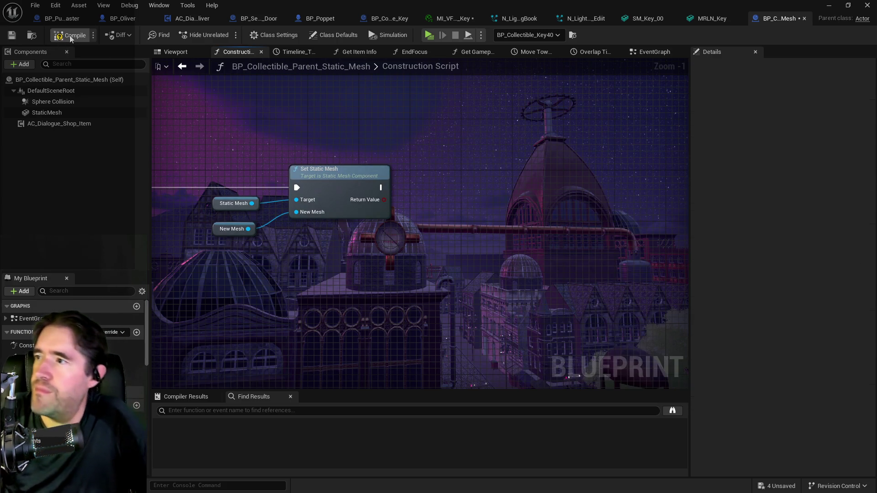
pyautogui.click(11, 36)
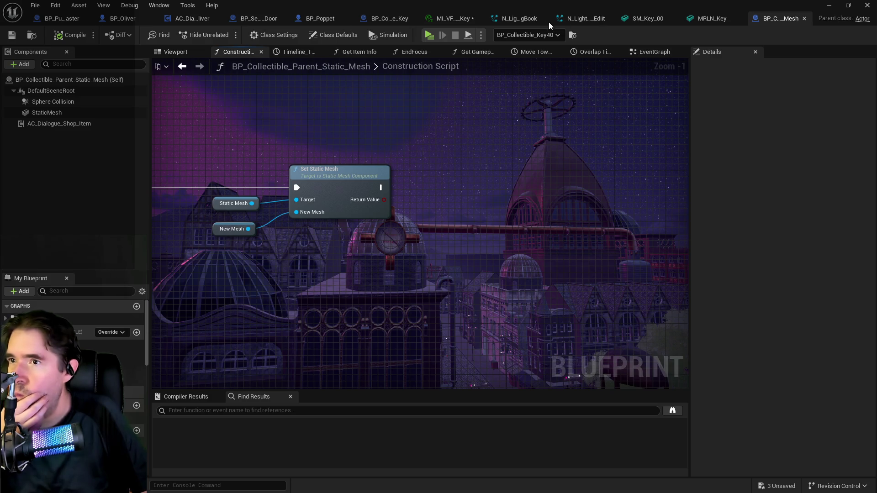
pyautogui.click(389, 19)
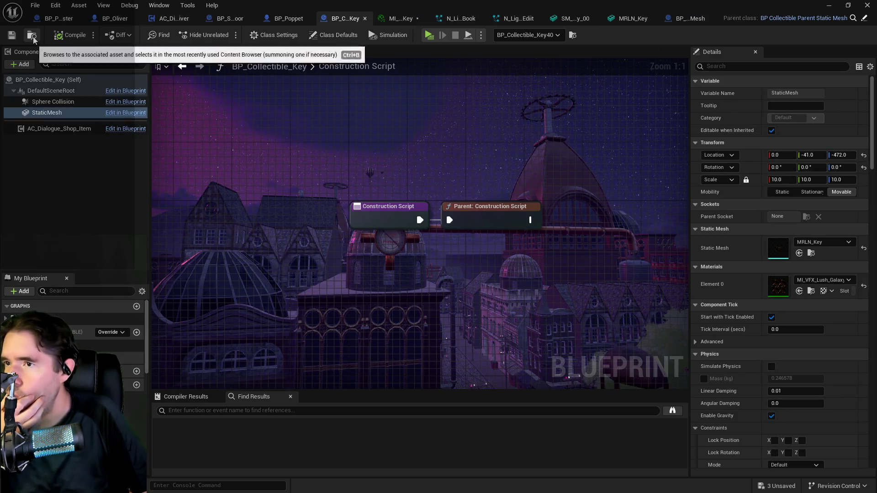
# Step: Duplicate BP_Collectible_Key in the Content Browser and rename the copy BP_Collectible_Small_Key
pyautogui.hotkey('ctrl', 'b')
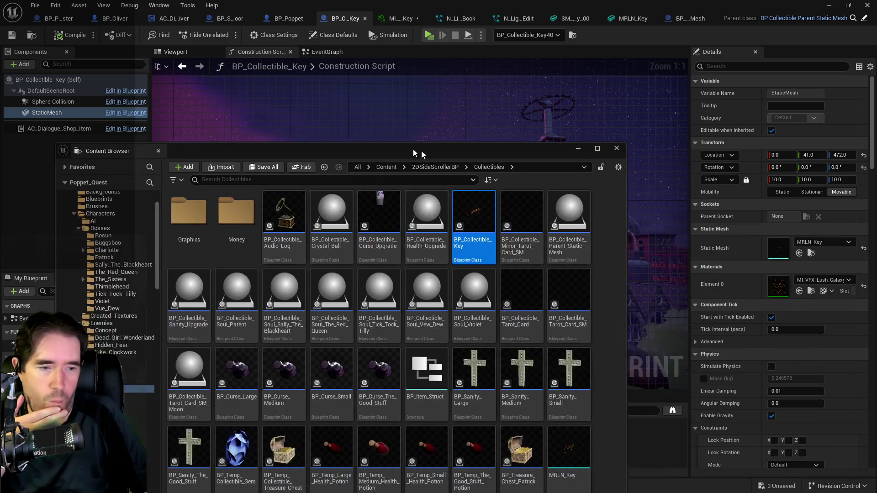
pyautogui.rightClick(415, 144)
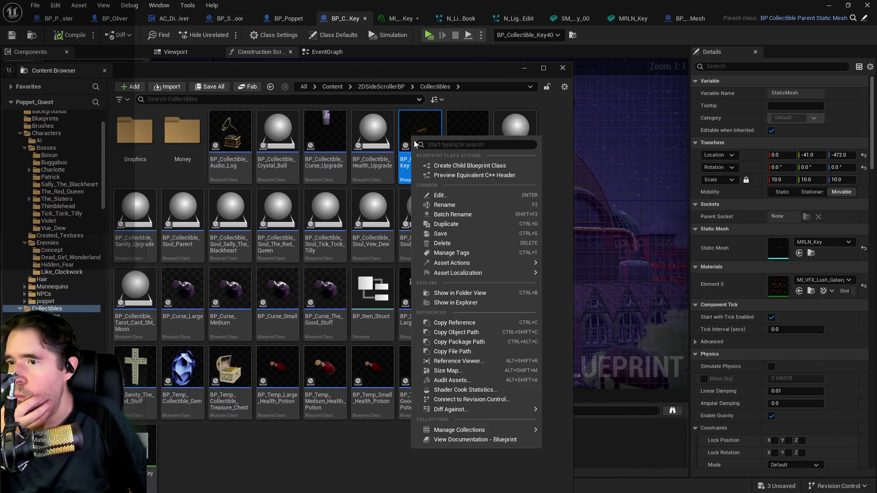
pyautogui.click(446, 224)
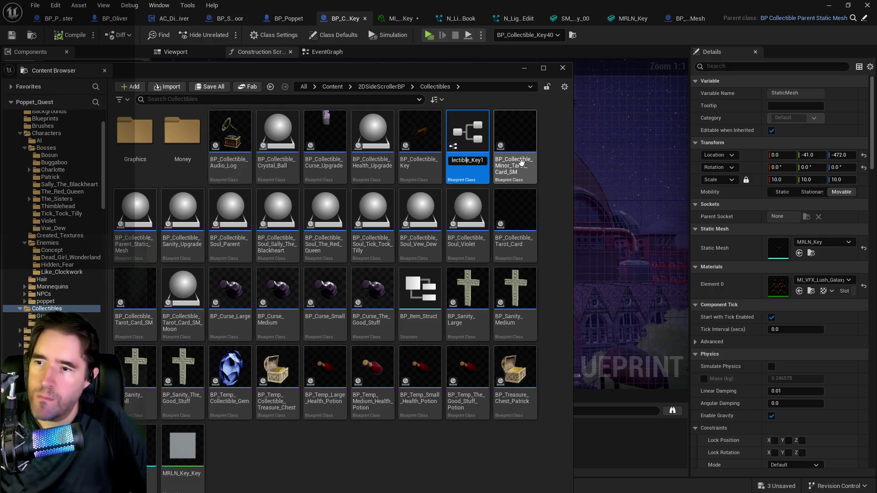
pyautogui.press('BackSpace')
pyautogui.press('BackSpace')
pyautogui.press('BackSpace')
pyautogui.write('Small')
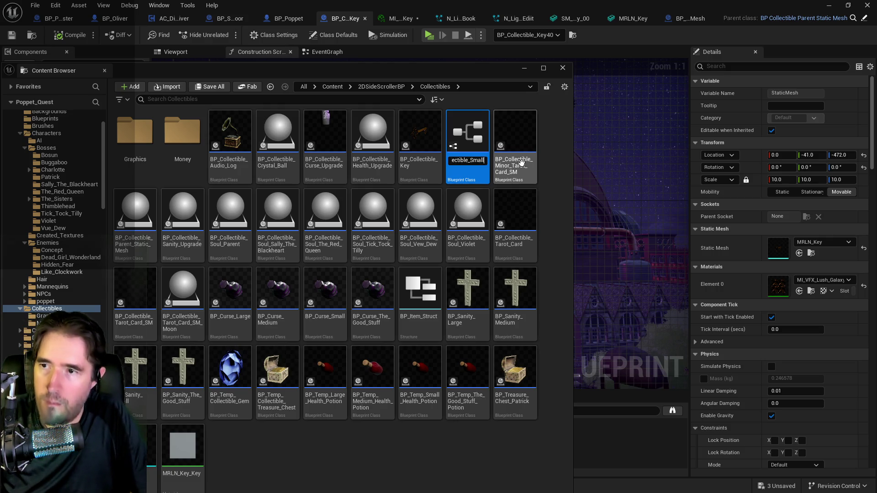
pyautogui.write('_Key1')
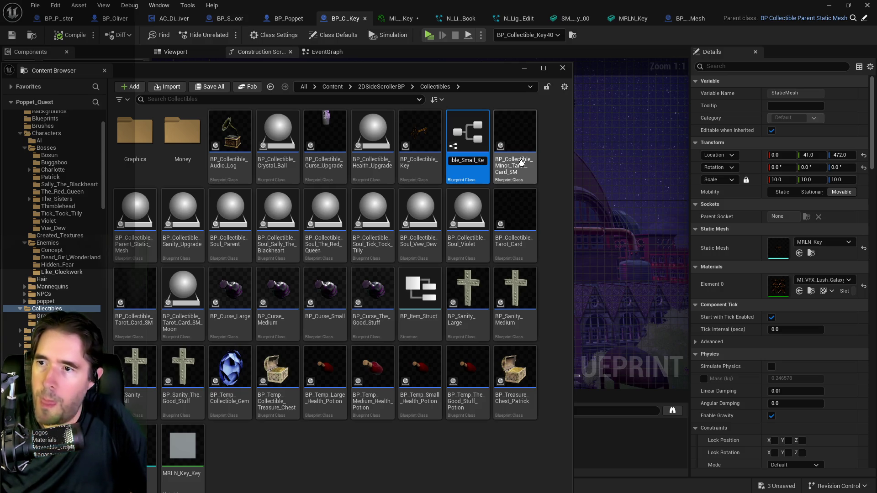
pyautogui.press('Return')
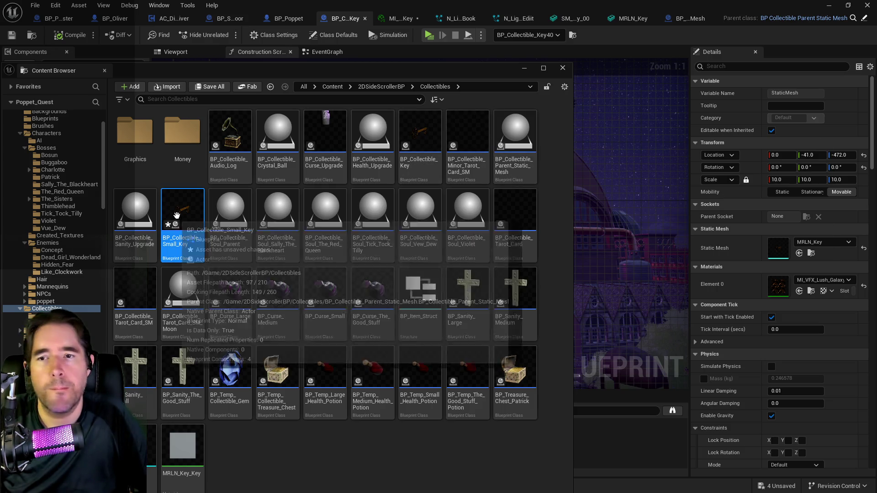
# Step: Open the new small key blueprint, then bring the level editor back to the front full screen
pyautogui.click(377, 120)
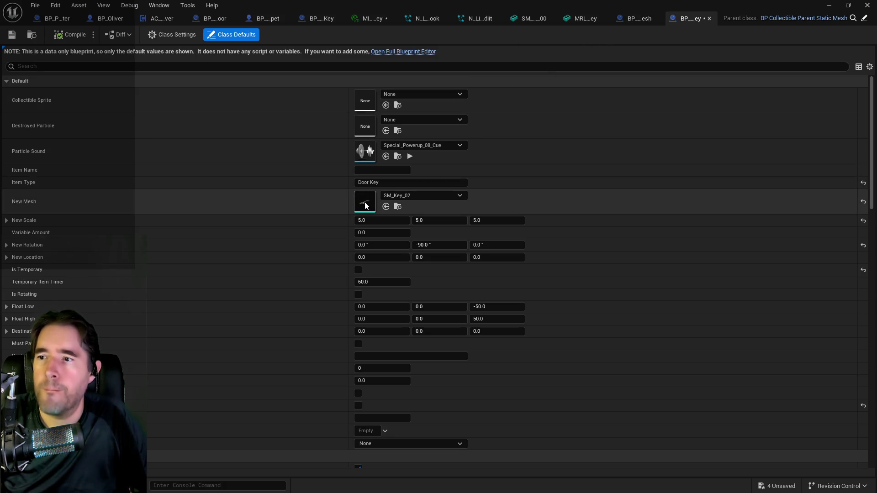
pyautogui.click(631, 18)
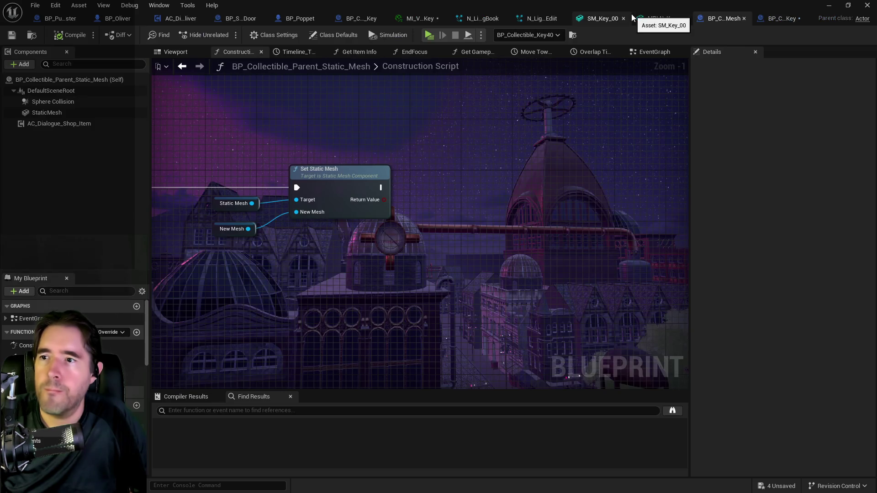
pyautogui.moveTo(544, 4); pyautogui.dragTo(755, 53)
pyautogui.click(573, 25)
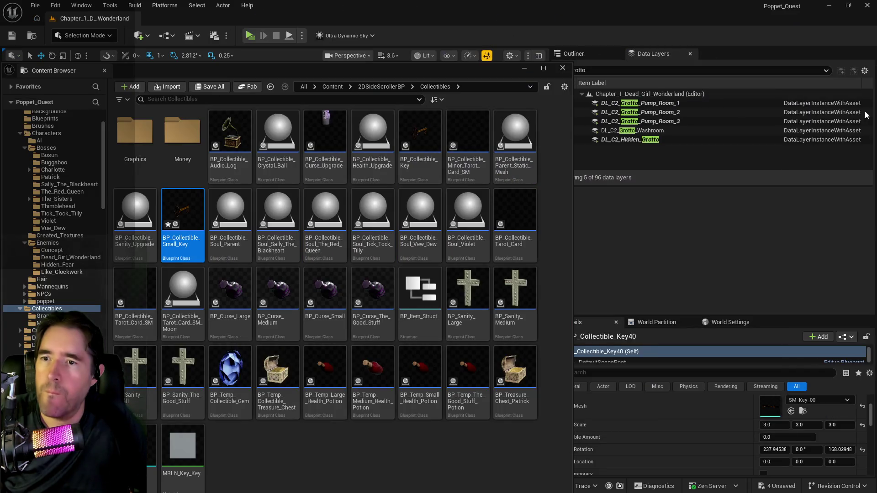
pyautogui.doubleClick(591, 13)
pyautogui.moveTo(621, 66); pyautogui.dragTo(593, 18)
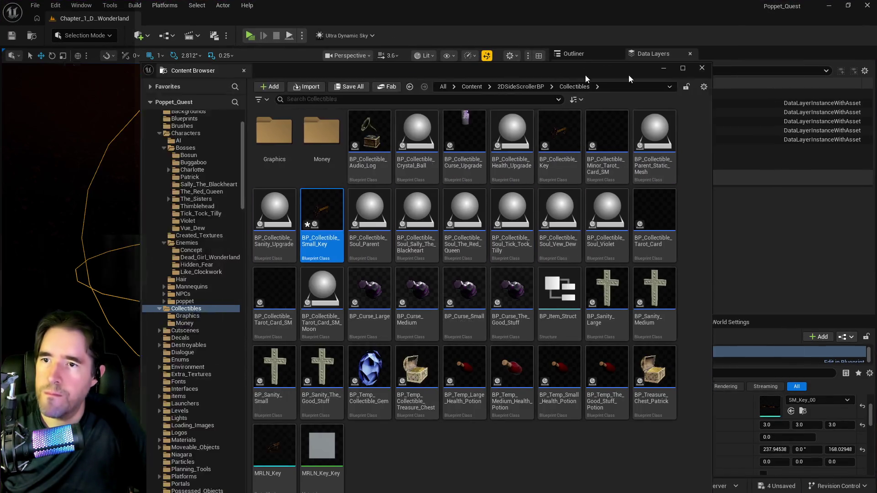
pyautogui.click(585, 75)
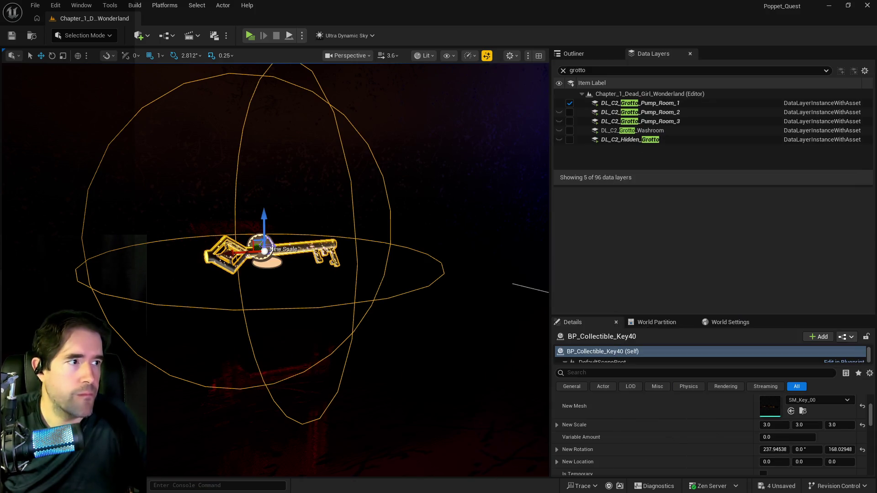
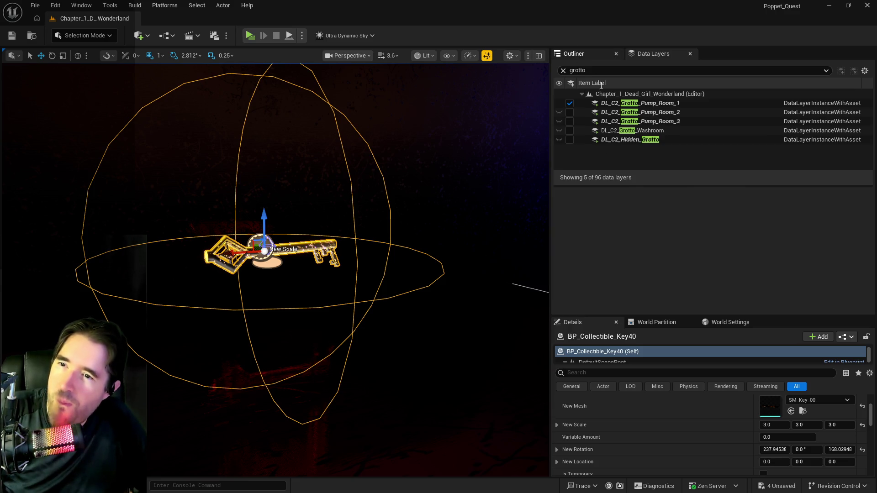
# Step: Show BP_Collectible_Key40 under Lower Decks in the Outliner, then switch to the collectible parent blueprint
pyautogui.click(574, 53)
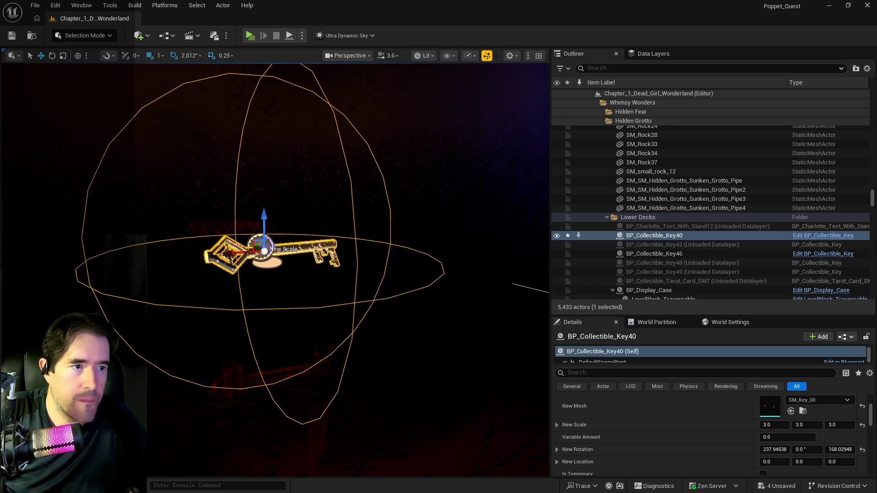
pyautogui.hotkey('alt', 'Tab')
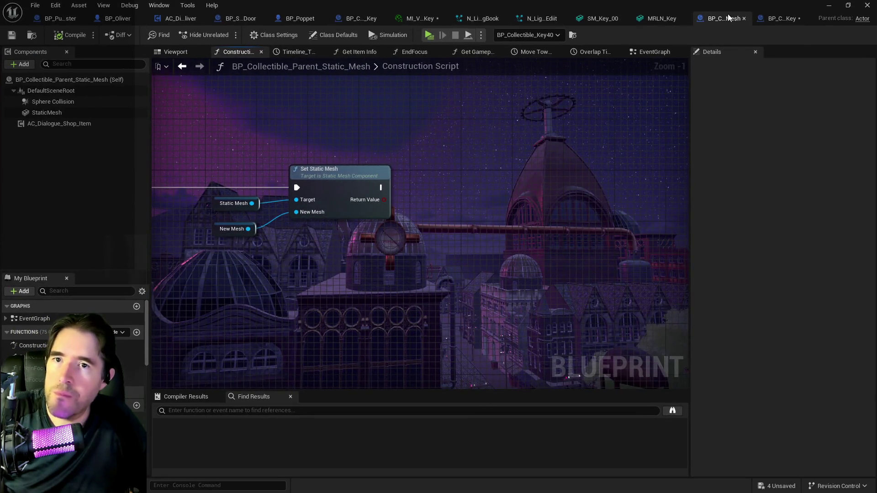
# Step: Set BP_Collectible_Small_Key's New Mesh to SM_Key_00 and compile the blueprint successfully
pyautogui.click(773, 18)
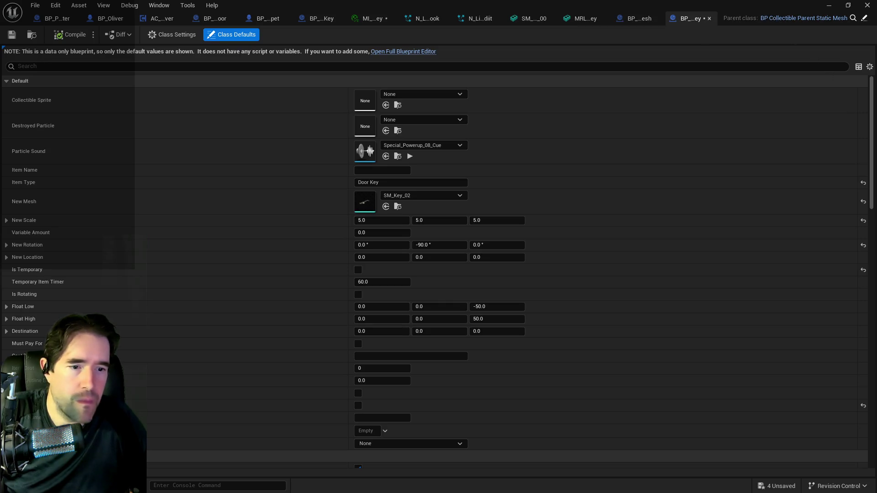
pyautogui.moveTo(384, 202)
pyautogui.mouseDown()
pyautogui.moveTo(364, 199)
pyautogui.moveTo(350, 211)
pyautogui.mouseUp()
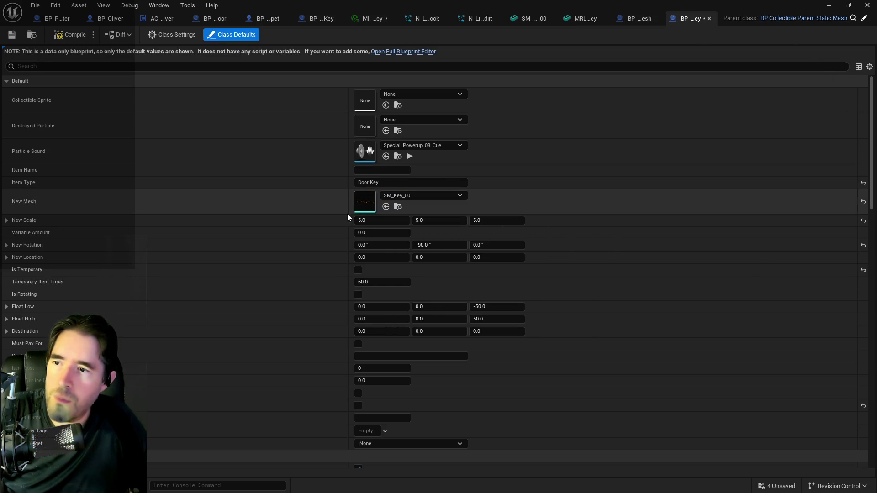
pyautogui.click(396, 52)
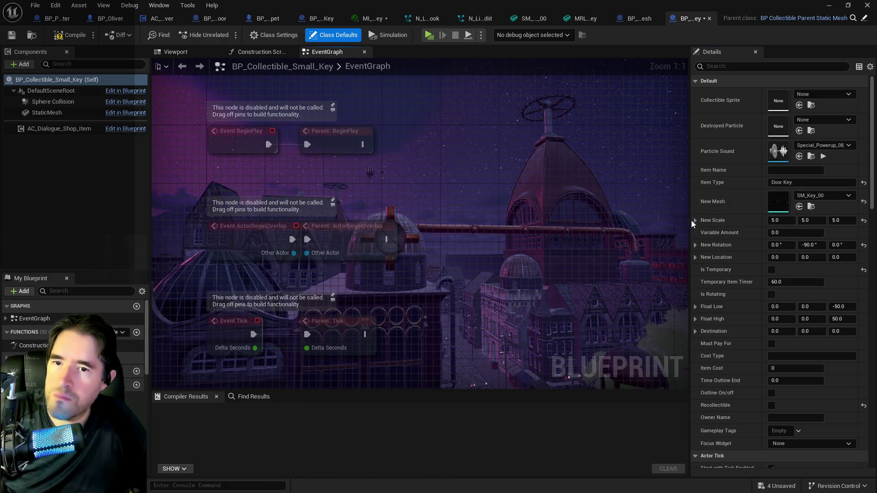
pyautogui.click(71, 35)
pyautogui.click(12, 35)
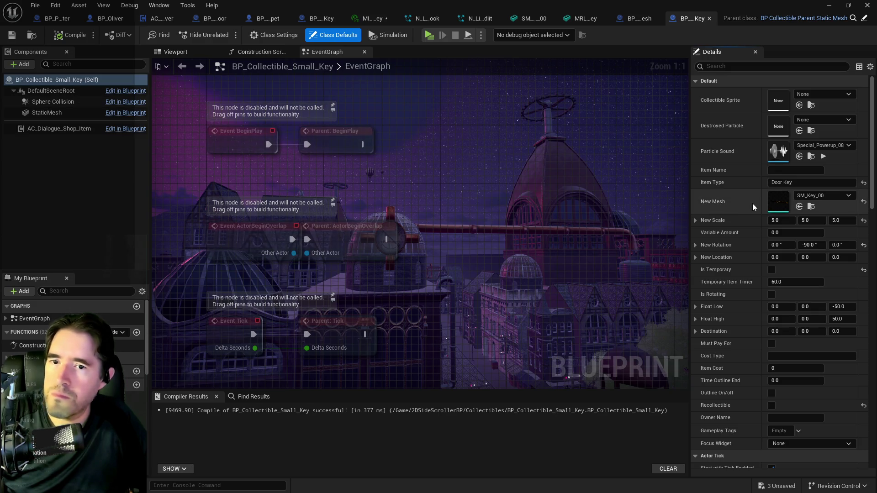
pyautogui.doubleClick(452, 7)
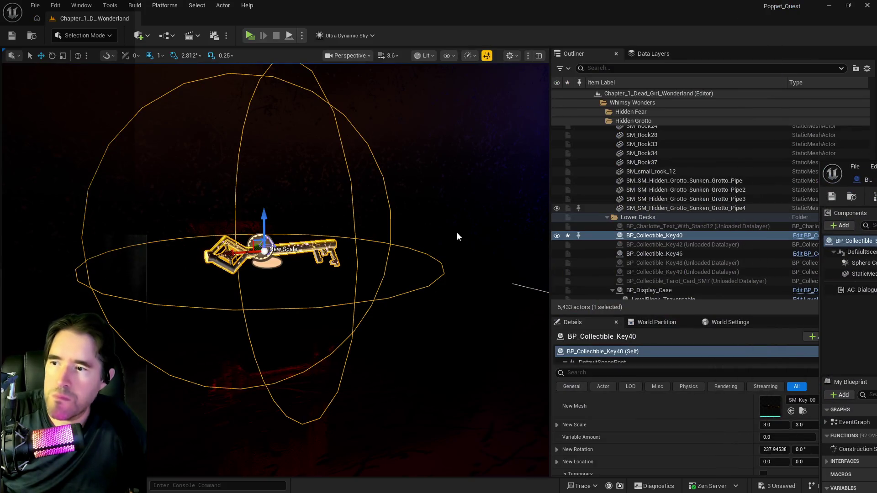
# Step: Place a BP_Collectible_Small_Key actor beside the golden key at -36833, -8923, 7300
pyautogui.moveTo(876, 167)
pyautogui.mouseDown()
pyautogui.moveTo(603, 115)
pyautogui.moveTo(698, 118)
pyautogui.mouseUp()
pyautogui.click(738, 133)
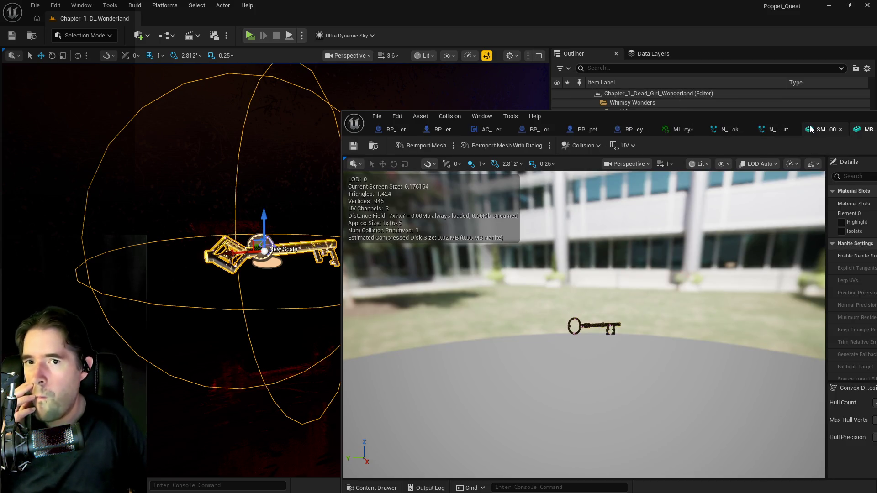
pyautogui.moveTo(665, 115); pyautogui.dragTo(876, 128)
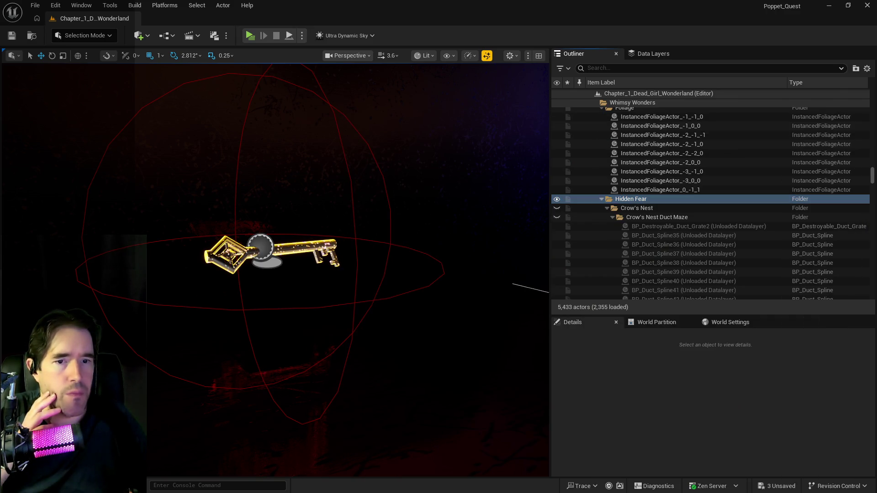
pyautogui.press('Escape')
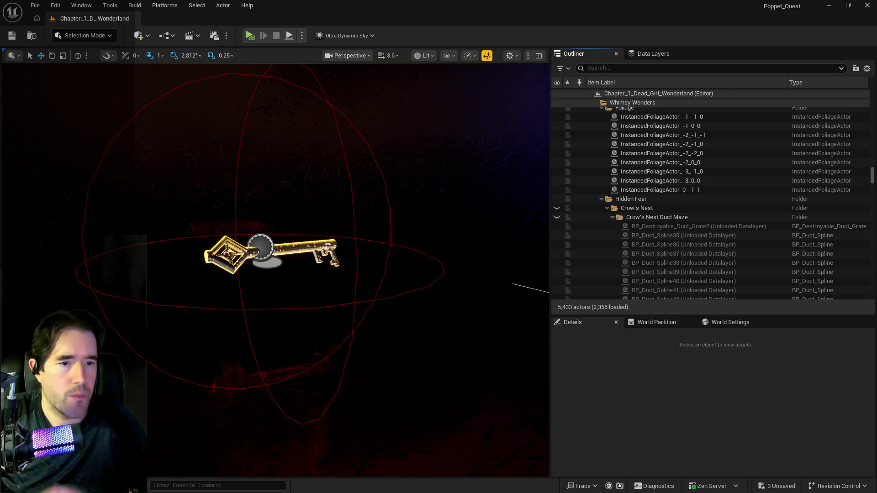
pyautogui.moveTo(381, 230)
pyautogui.mouseDown()
pyautogui.moveTo(351, 315)
pyautogui.moveTo(361, 178)
pyautogui.mouseUp()
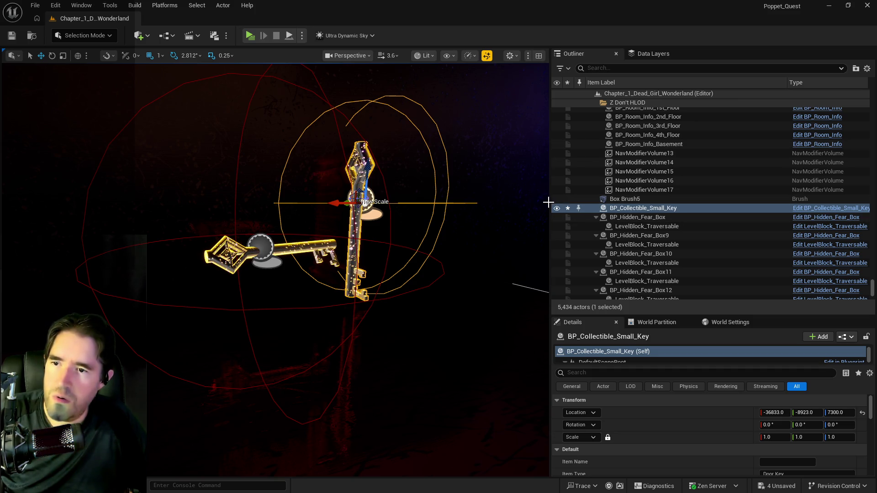
# Step: Open BP_Collectible_Small_Key beside the level, reset its StaticMesh rotation, and view class defaults
pyautogui.moveTo(547, 202); pyautogui.dragTo(672, 185)
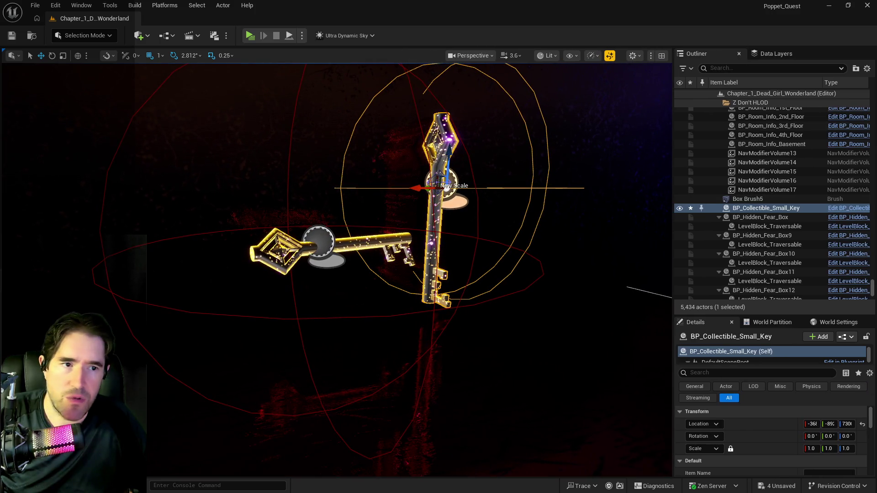
pyautogui.click(848, 207)
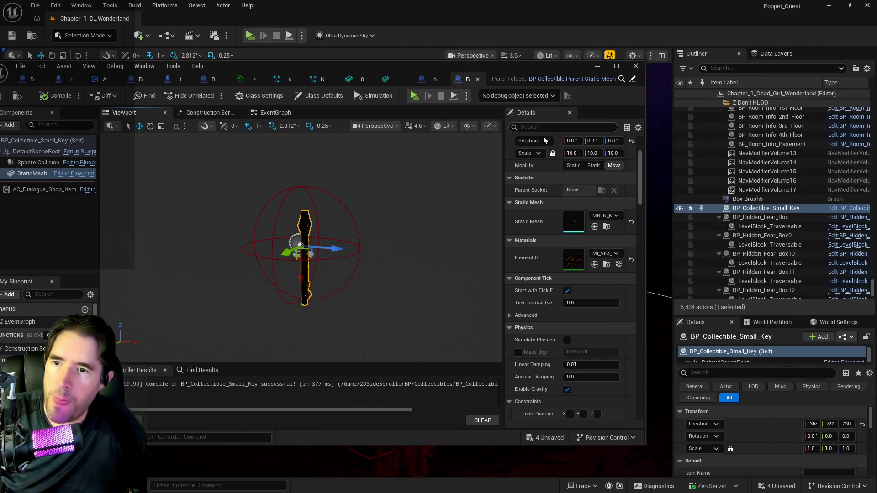
pyautogui.moveTo(643, 148); pyautogui.dragTo(350, 155)
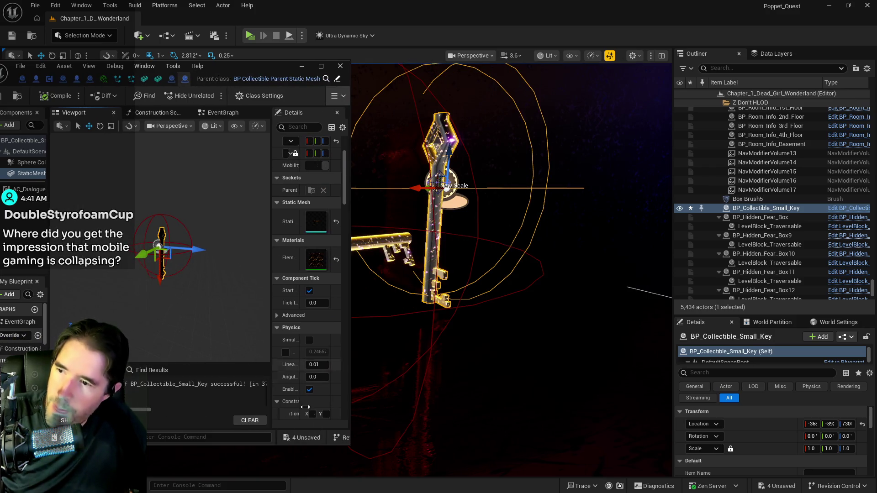
pyautogui.scroll(3, 457, 274)
pyautogui.scroll(3, 351, 353)
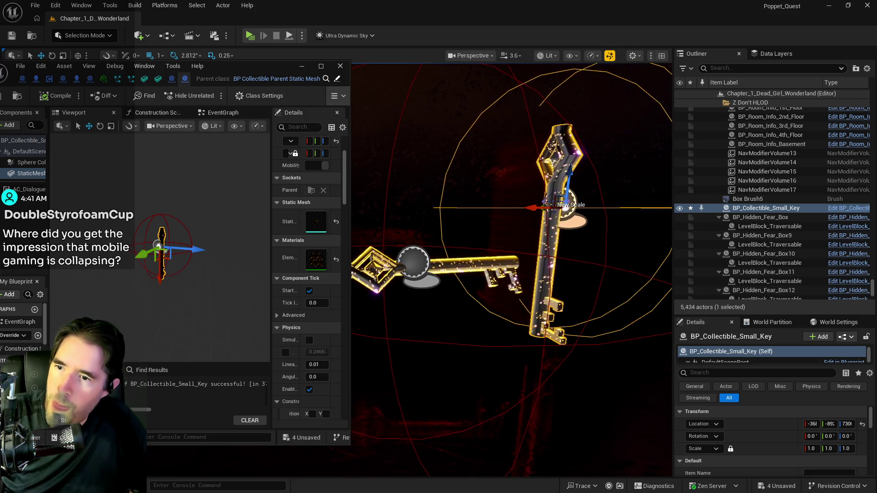
pyautogui.moveTo(351, 353); pyautogui.dragTo(466, 351)
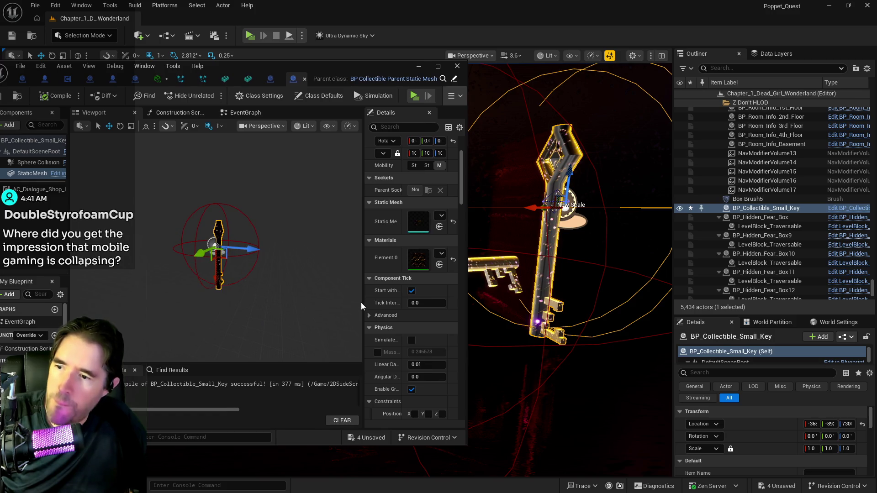
pyautogui.moveTo(363, 303); pyautogui.dragTo(255, 308)
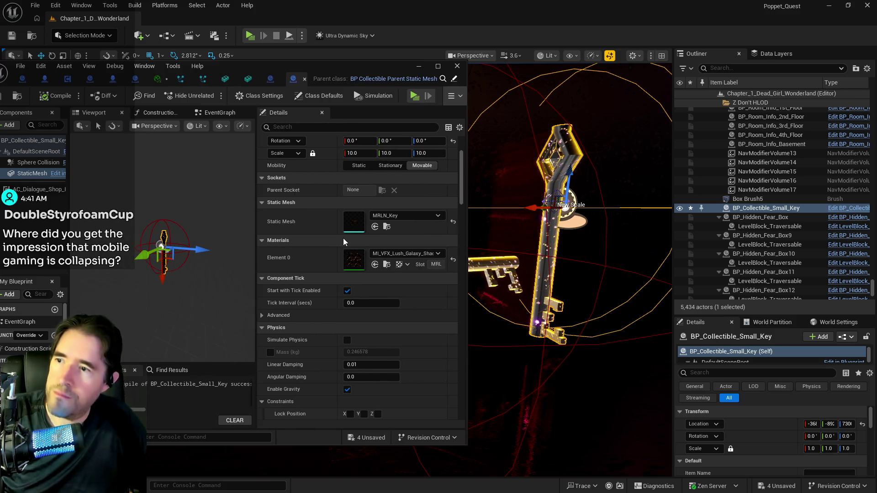
pyautogui.scroll(-5, 343, 237)
pyautogui.scroll(9, 343, 237)
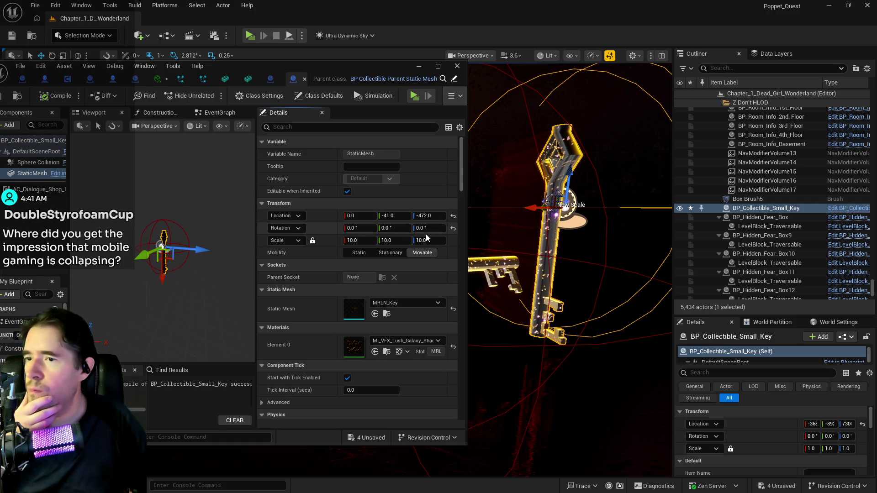
pyautogui.click(452, 228)
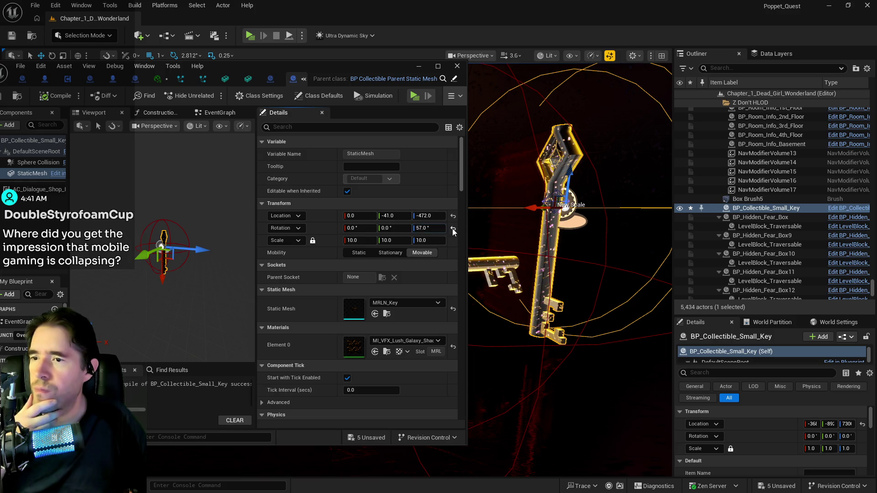
pyautogui.click(46, 140)
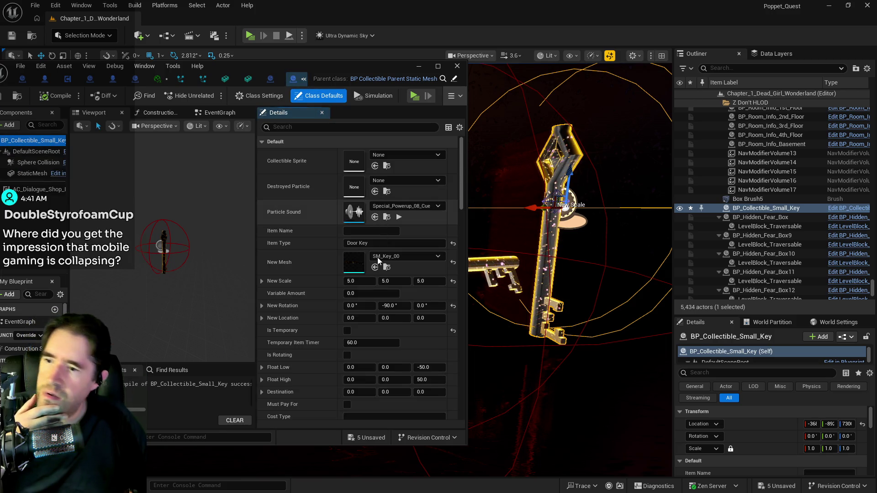
# Step: Set the key's New Rotation X and pitch values to 0
pyautogui.moveTo(356, 306); pyautogui.dragTo(369, 306)
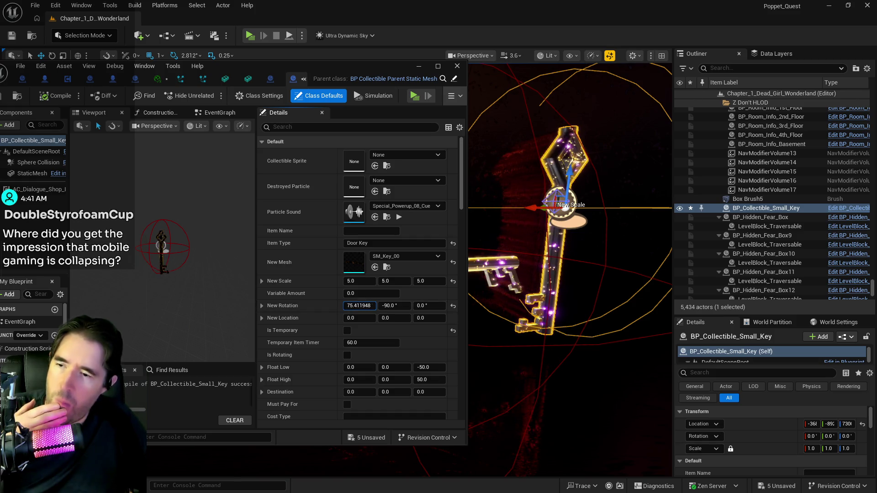
pyautogui.click(355, 305)
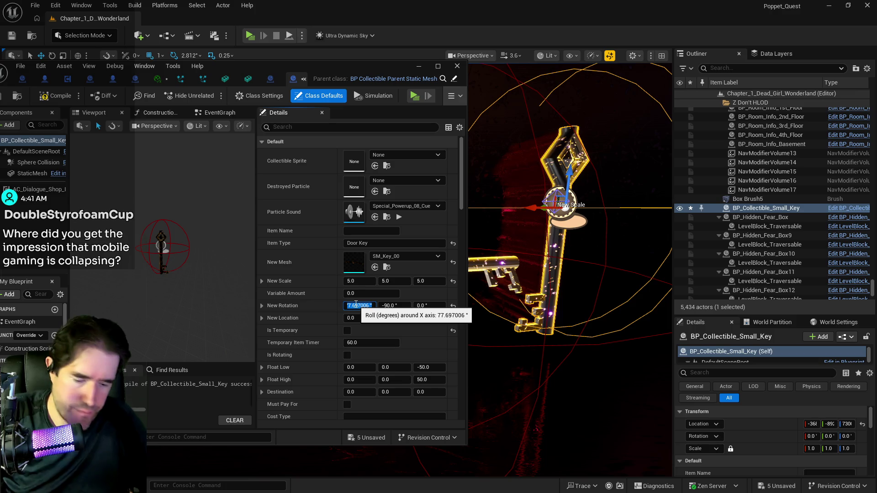
pyautogui.write('0')
pyautogui.press('Return')
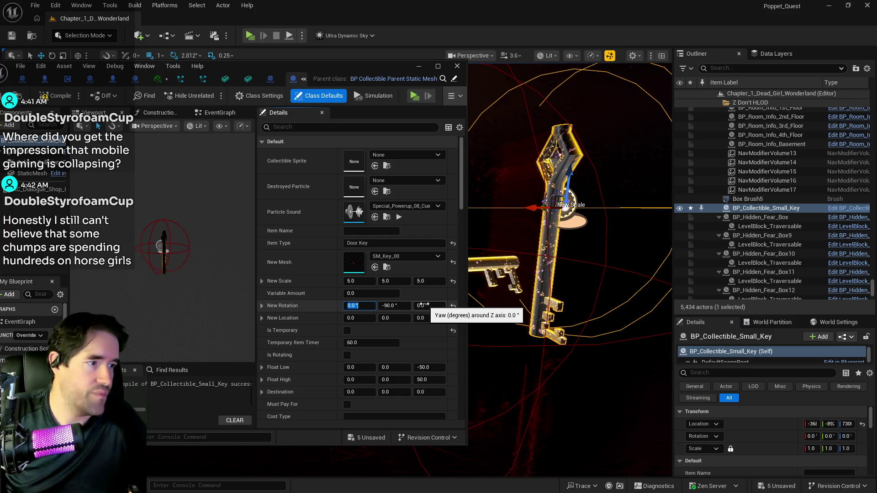
pyautogui.click(399, 305)
pyautogui.write('0')
pyautogui.press('Return')
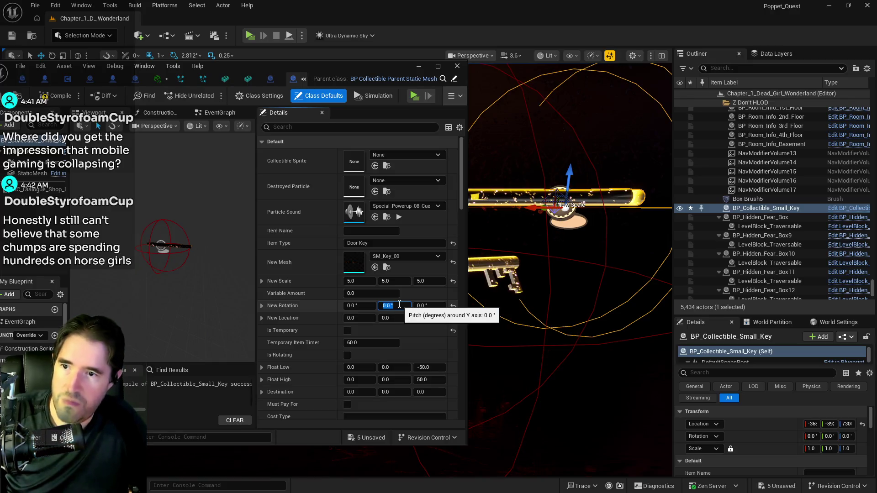
# Step: Set the key's New Rotation roll to -90
pyautogui.moveTo(427, 305); pyautogui.dragTo(445, 305)
pyautogui.moveTo(359, 305)
pyautogui.mouseDown()
pyautogui.moveTo(379, 306)
pyautogui.moveTo(361, 305)
pyautogui.mouseUp()
pyautogui.click(362, 306)
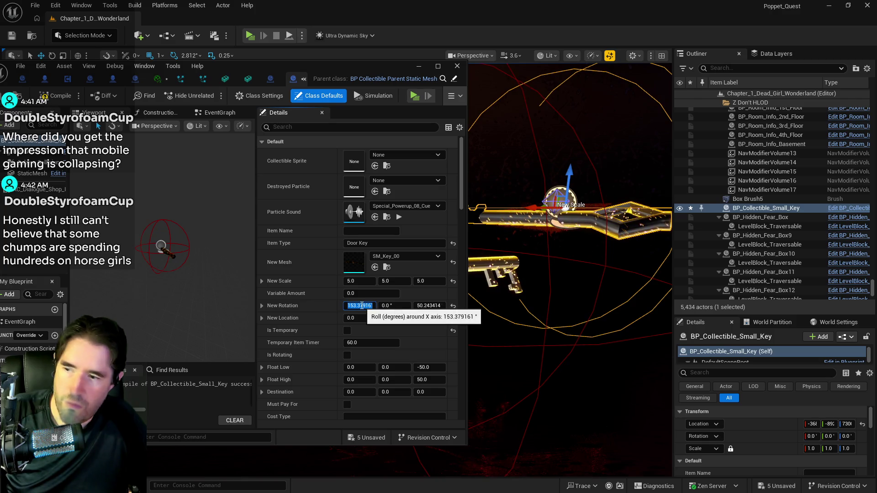
pyautogui.write('90')
pyautogui.press('Return')
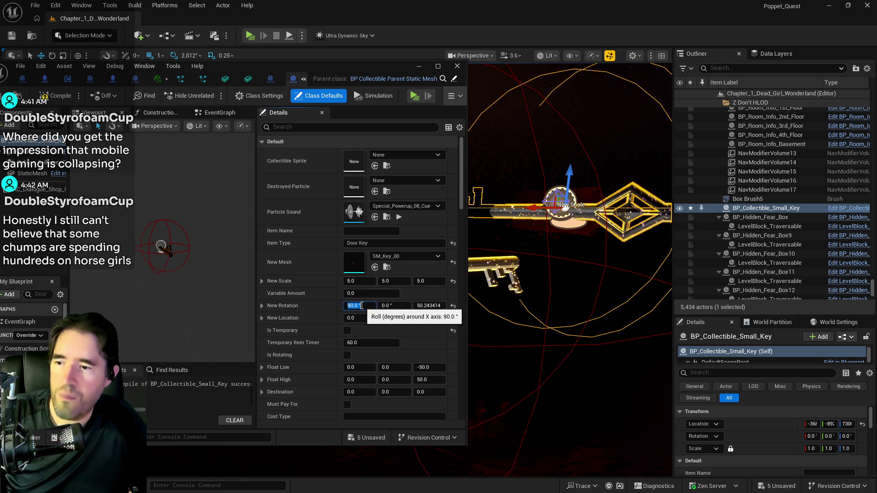
pyautogui.write('-90')
pyautogui.press('Return')
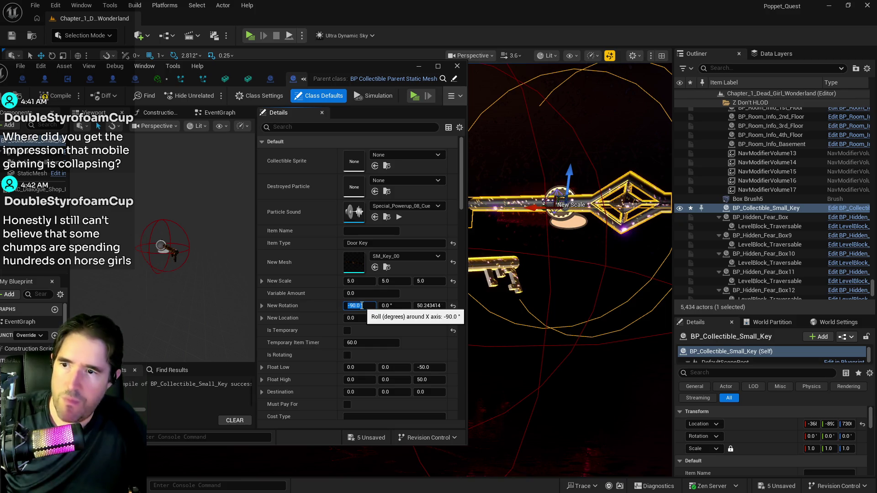
# Step: Set the New Rotation yaw to 0 and close the Blueprint editor window
pyautogui.click(433, 305)
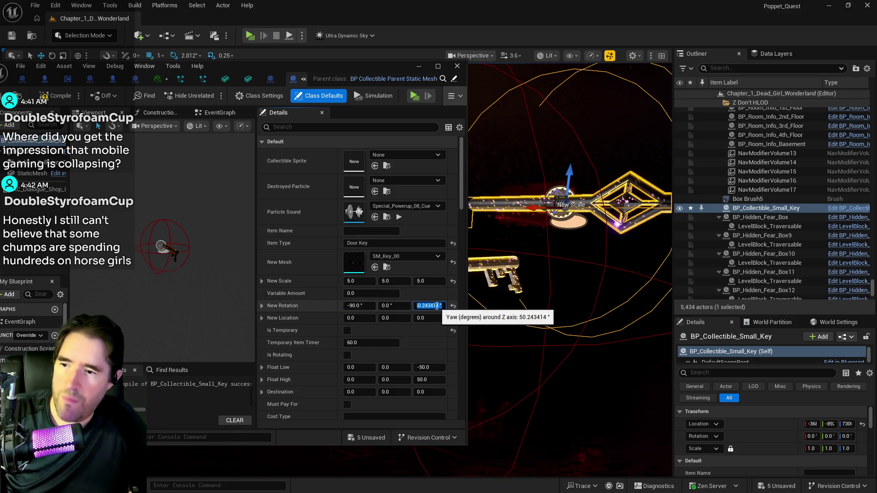
pyautogui.write('0')
pyautogui.press('Return')
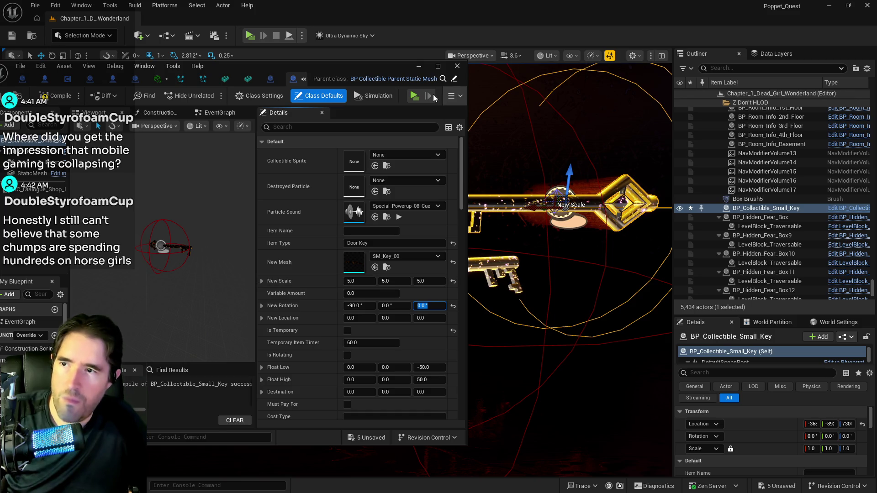
pyautogui.moveTo(385, 67); pyautogui.dragTo(488, 85)
pyautogui.click(523, 84)
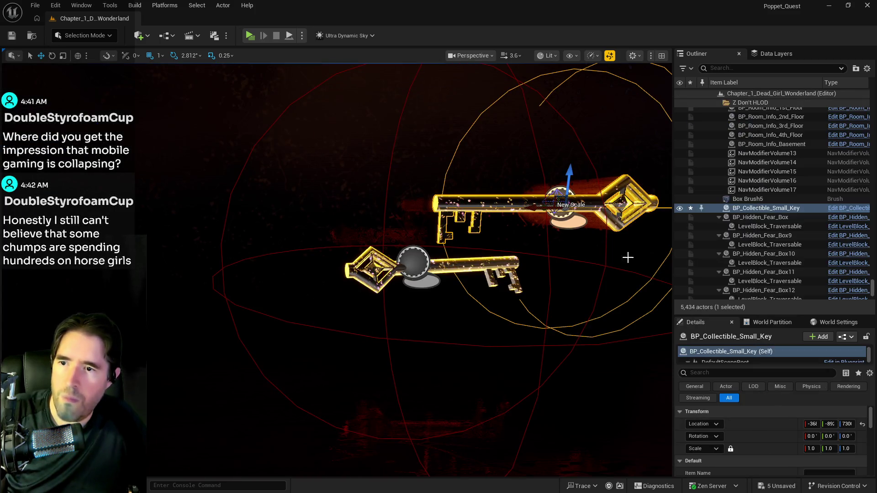
# Step: Orbit to see both keys, nudge the new key slightly, and frame it
pyautogui.scroll(3, 636, 265)
pyautogui.scroll(-3, 406, 256)
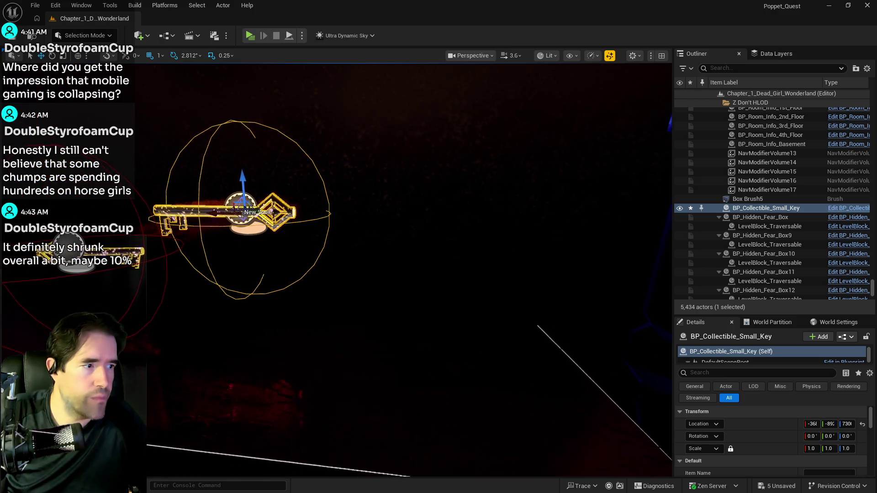
pyautogui.moveTo(405, 256); pyautogui.dragTo(319, 256)
pyautogui.moveTo(466, 203)
pyautogui.mouseDown()
pyautogui.moveTo(388, 205)
pyautogui.moveTo(360, 217)
pyautogui.moveTo(373, 227)
pyautogui.moveTo(339, 237)
pyautogui.mouseUp()
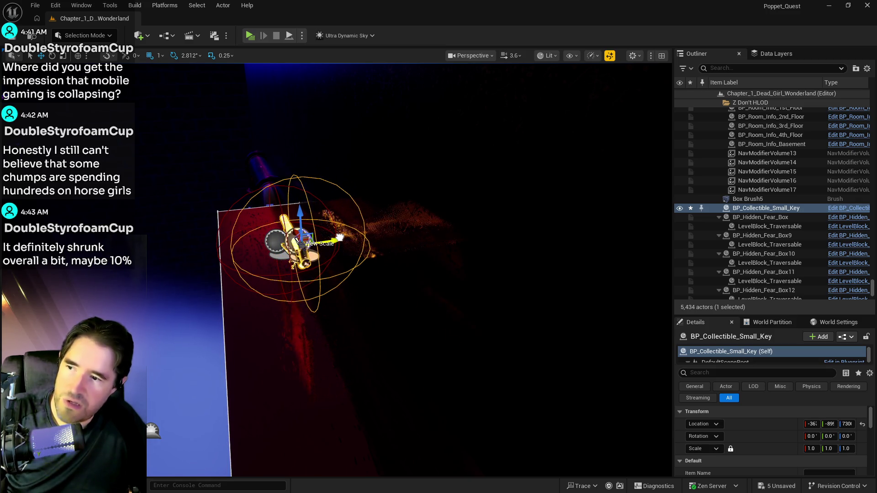
pyautogui.press('f')
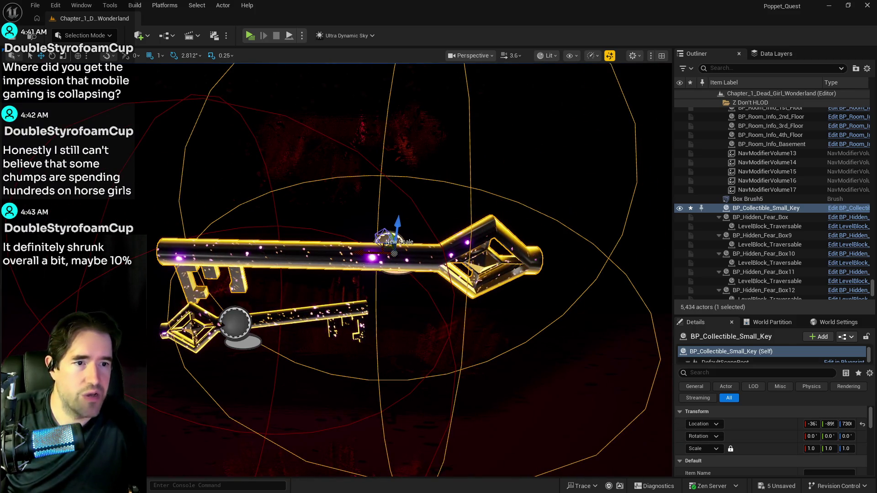
# Step: Select the older Key40 and open the key collectible's Blueprint
pyautogui.click(417, 307)
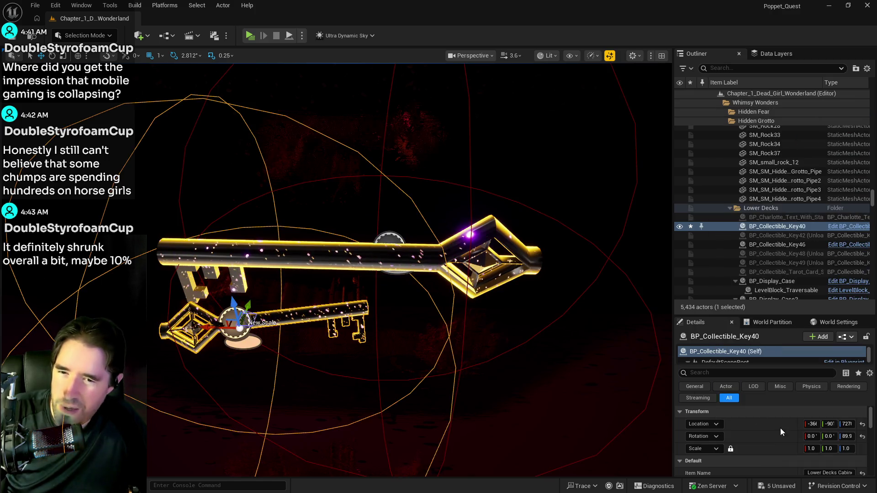
pyautogui.scroll(-1, 798, 438)
pyautogui.scroll(1, 798, 438)
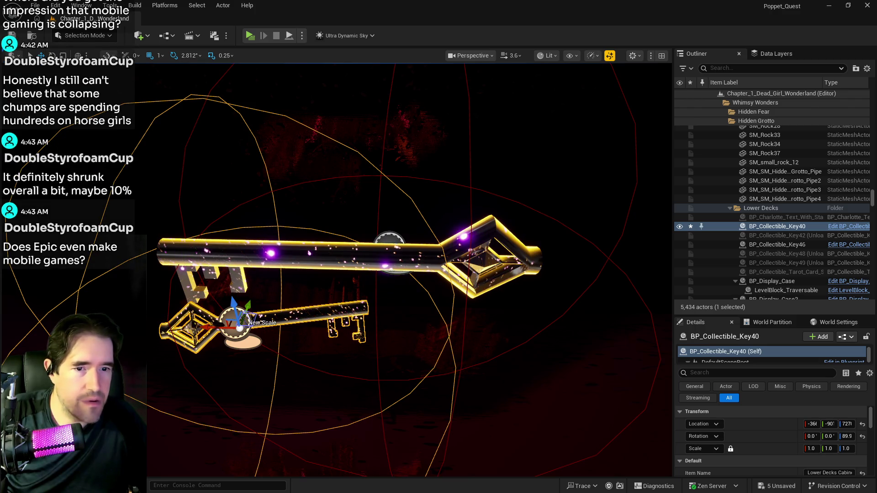
pyautogui.click(848, 226)
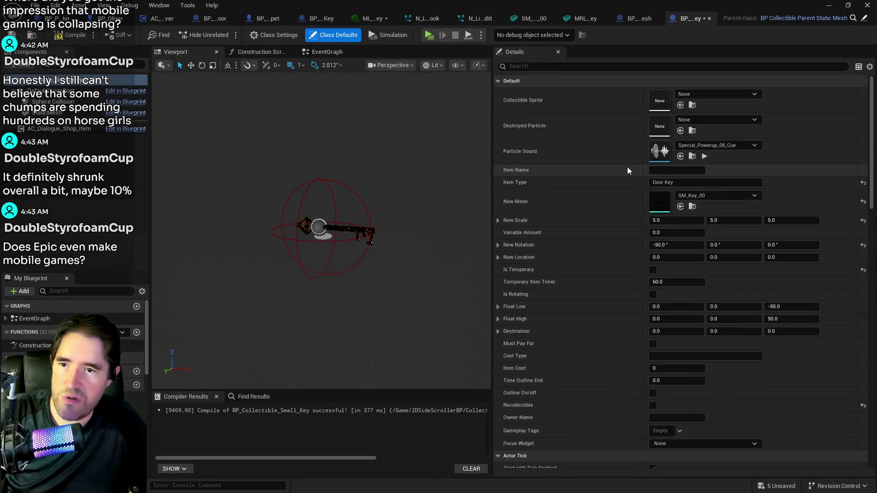
# Step: Review the DefaultSceneRoot and StaticMesh component details, then return to the level editor
pyautogui.click(69, 90)
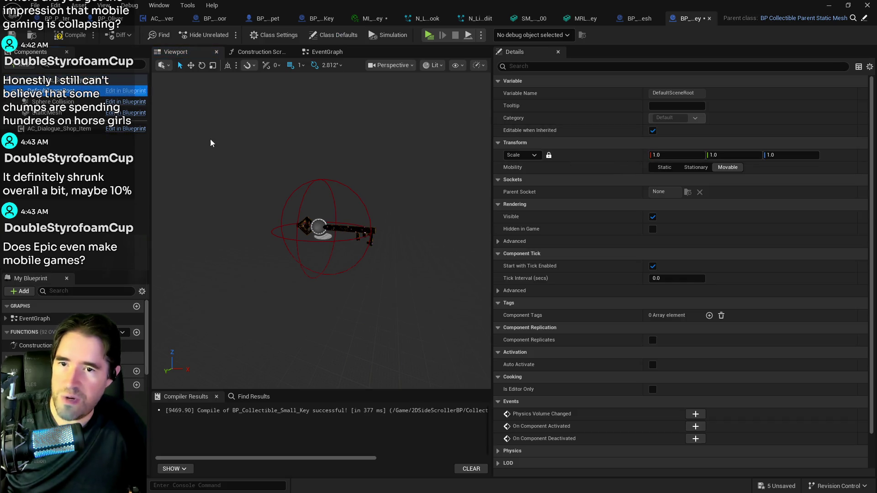
pyautogui.click(47, 112)
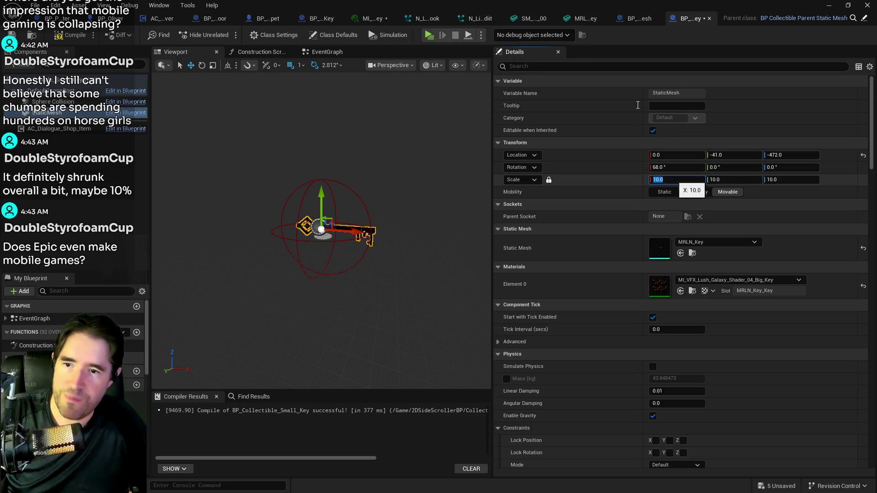
pyautogui.doubleClick(598, 11)
pyautogui.hotkey('alt', 'Tab')
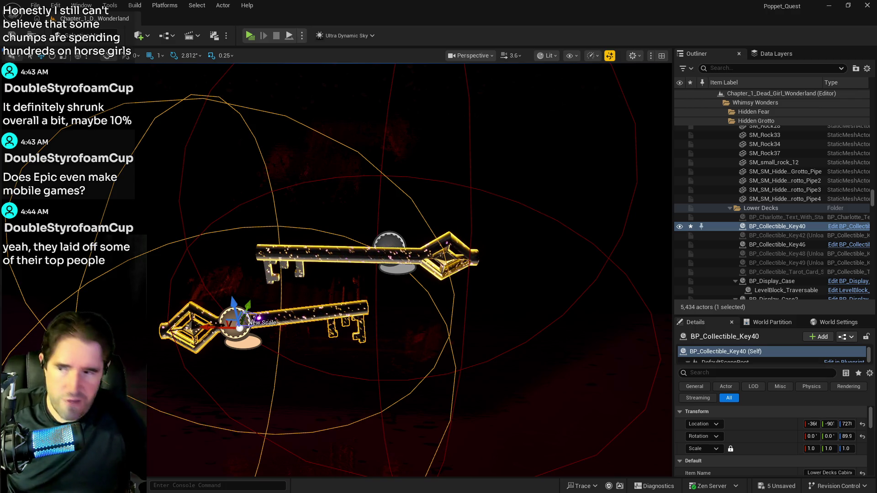
# Step: Copy Key40's Item Name 'Lower Decks Cabinet Key' onto the new small key
pyautogui.moveTo(339, 337)
pyautogui.mouseDown()
pyautogui.moveTo(320, 320)
pyautogui.moveTo(329, 347)
pyautogui.moveTo(365, 320)
pyautogui.moveTo(341, 321)
pyautogui.mouseUp()
pyautogui.scroll(-1, 781, 437)
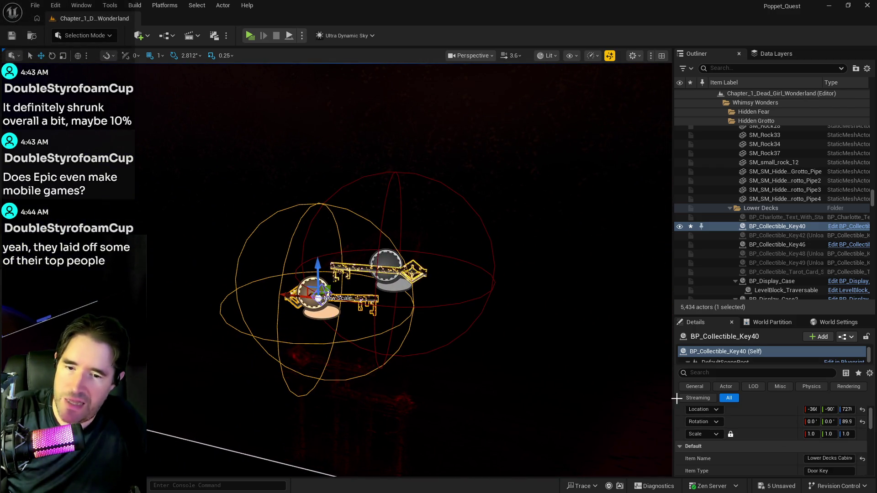
pyautogui.click(821, 459)
pyautogui.click(400, 273)
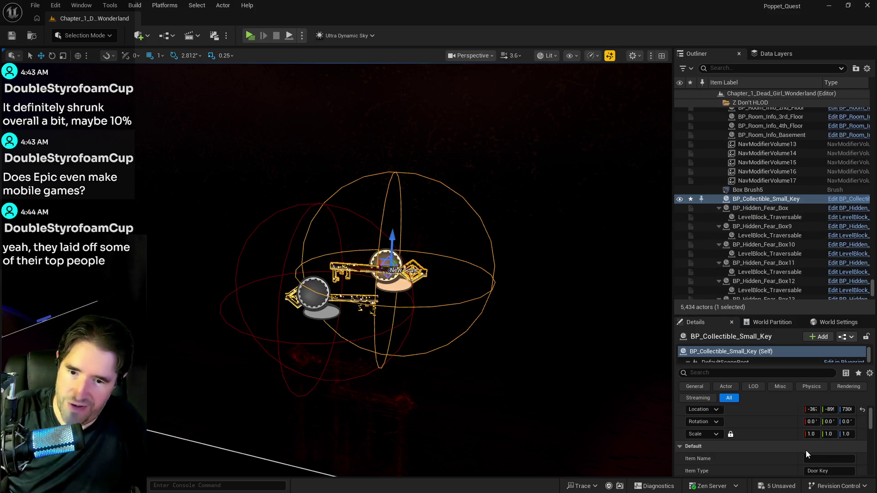
pyautogui.click(822, 458)
pyautogui.write('Decks Cabinet Key')
pyautogui.press('Return')
# Step: Delete the old BP_Collectible_Key40 from the level
pyautogui.scroll(-1, 781, 458)
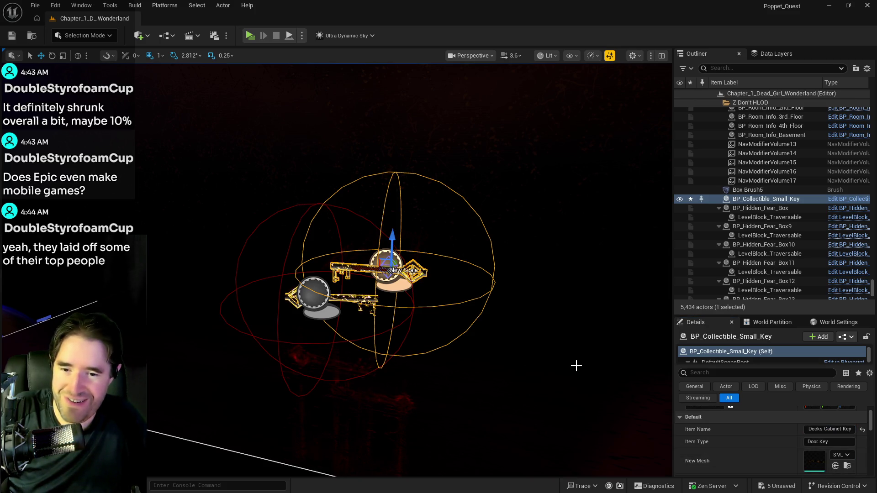
pyautogui.scroll(-2, 796, 436)
pyautogui.scroll(2, 796, 436)
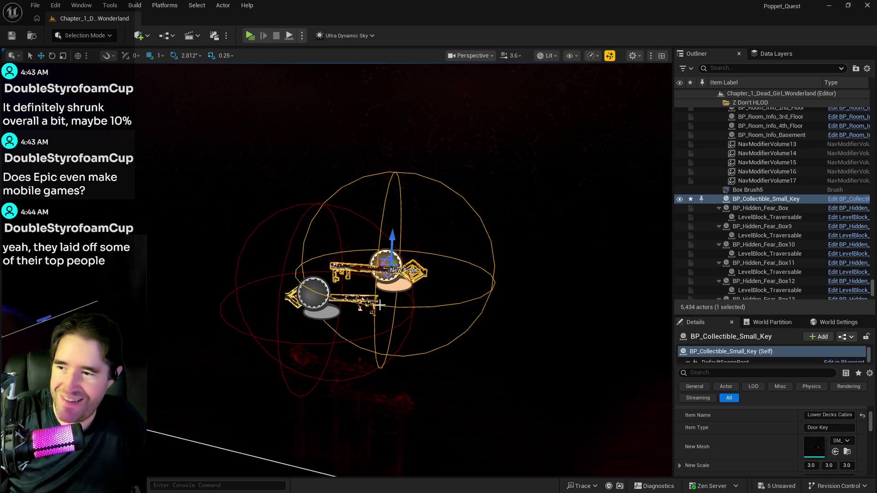
pyautogui.click(347, 302)
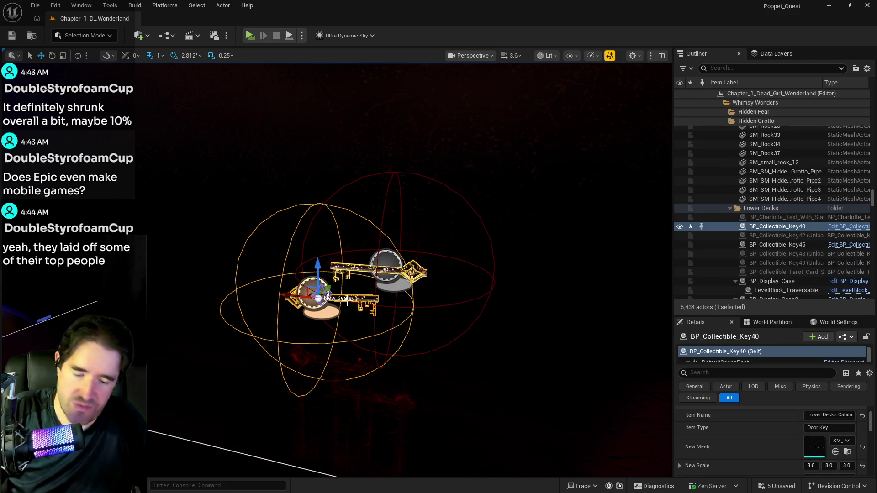
pyautogui.press('Delete')
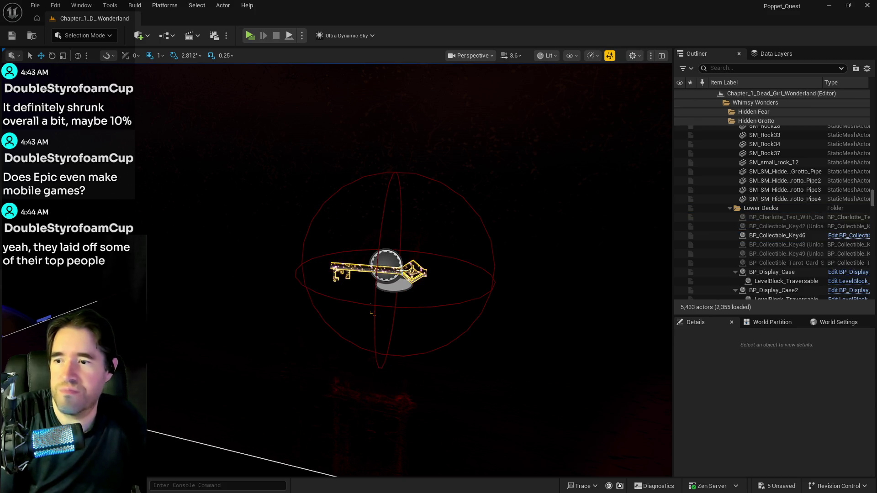
# Step: Move the new key into the Lower Decks Outliner folder
pyautogui.click(401, 269)
pyautogui.rightClick(753, 199)
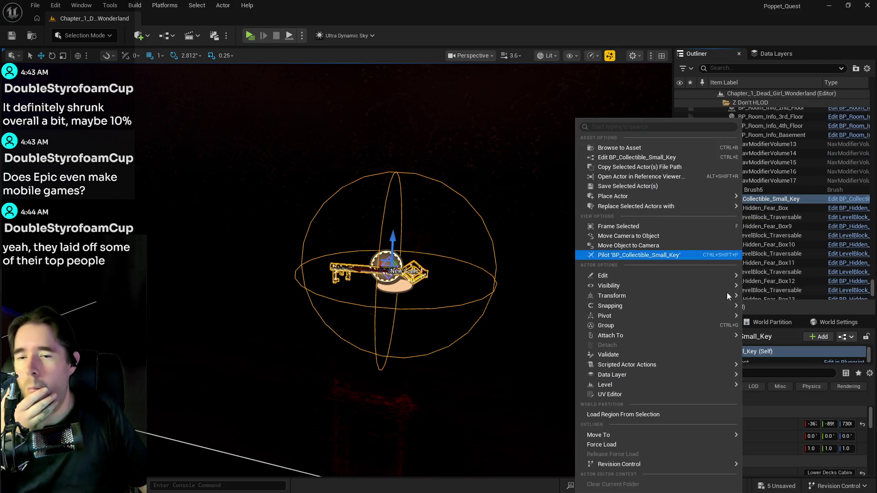
pyautogui.moveTo(645, 430)
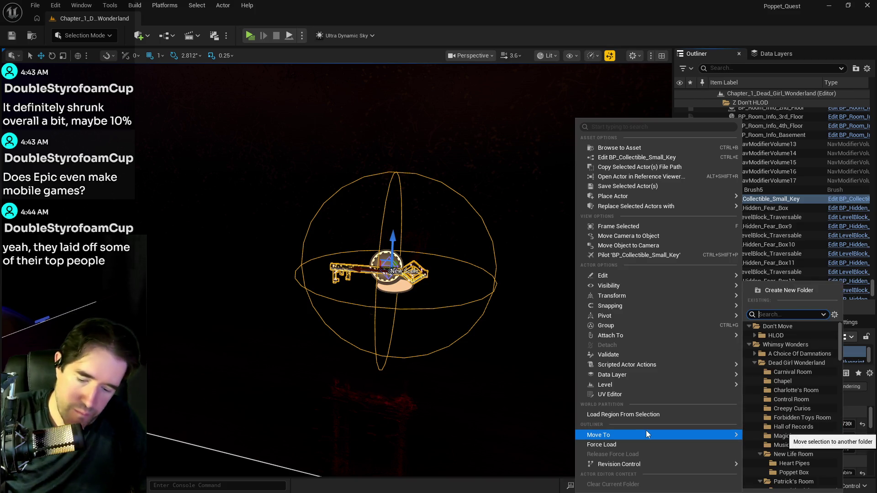
pyautogui.write('lower')
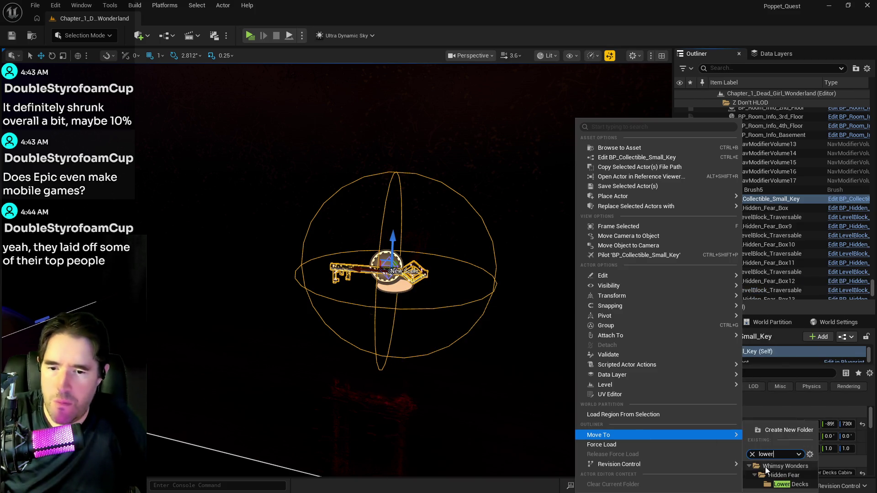
pyautogui.click(787, 484)
# Step: Add the key to the DL_C2_Lower_Decks data layer and make that layer visible
pyautogui.click(760, 55)
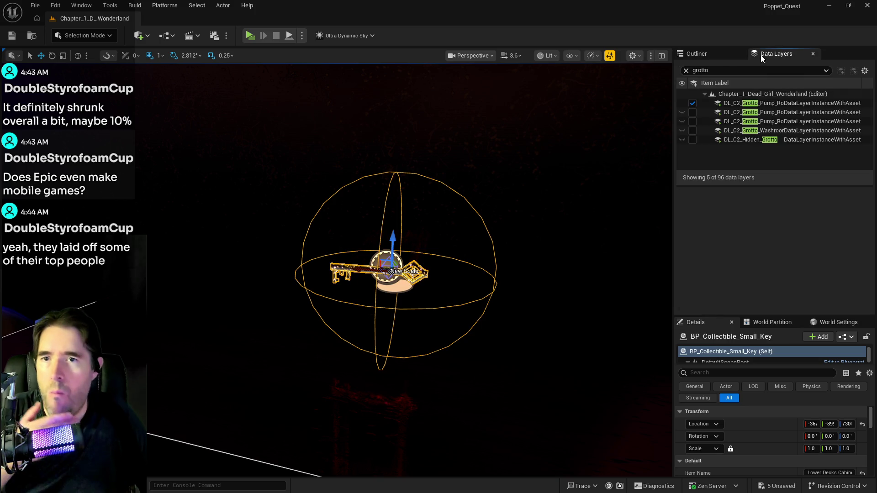
pyautogui.click(741, 69)
pyautogui.write('lower')
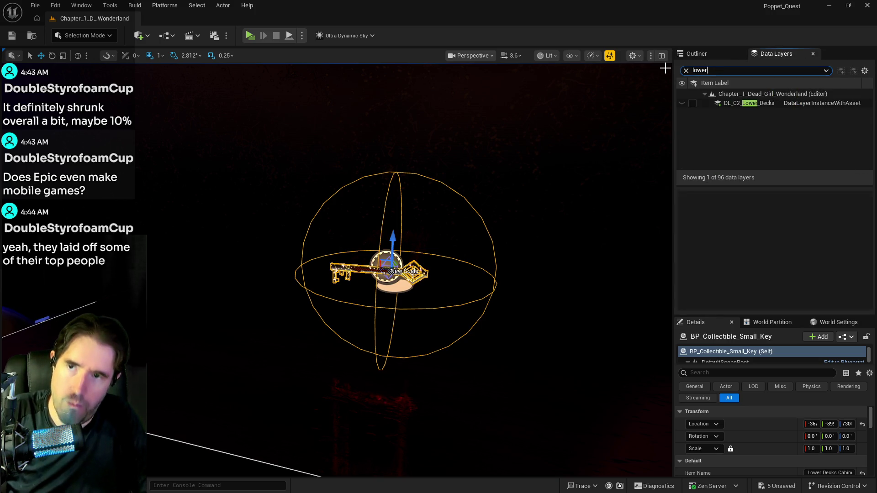
pyautogui.rightClick(729, 105)
pyautogui.moveTo(767, 164)
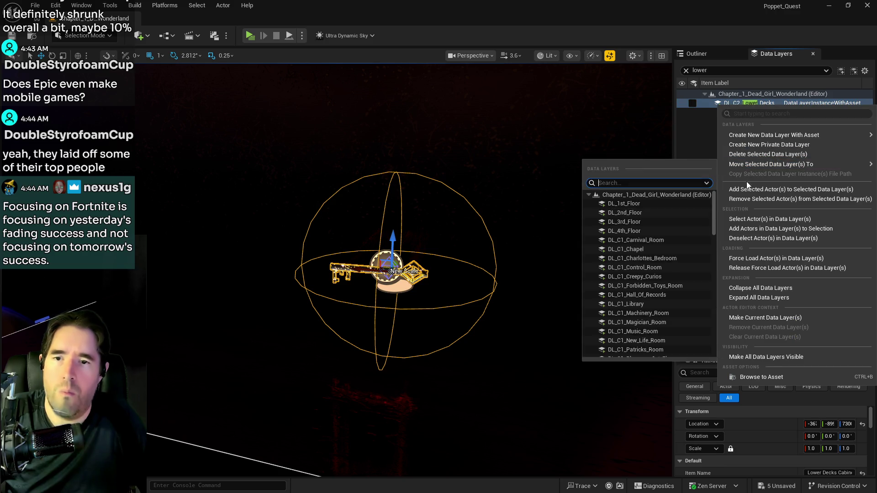
pyautogui.click(747, 189)
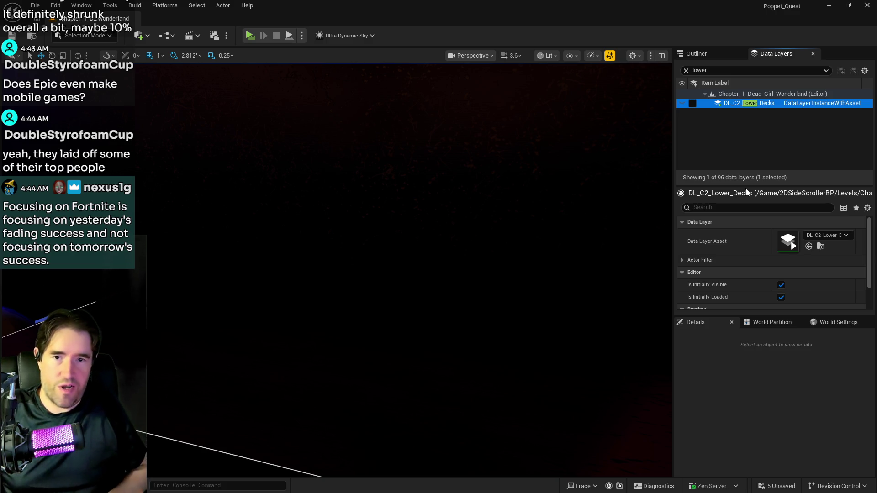
pyautogui.moveTo(296, 338); pyautogui.dragTo(670, 100)
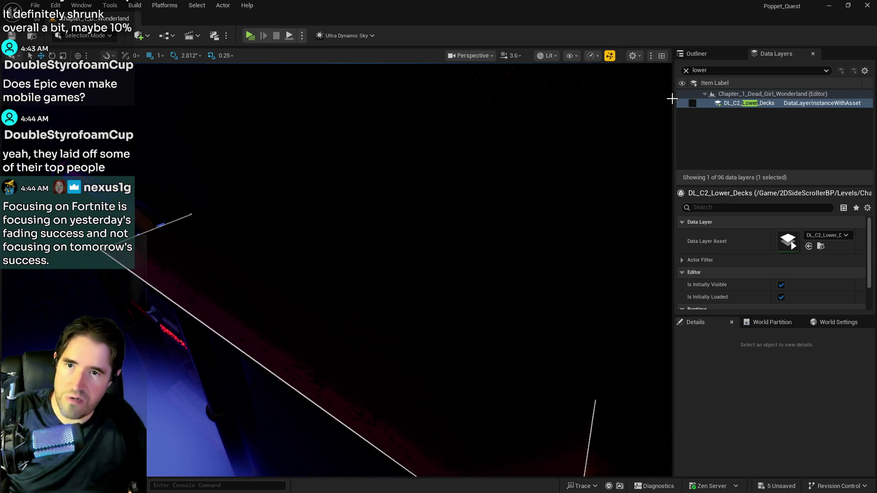
pyautogui.click(692, 104)
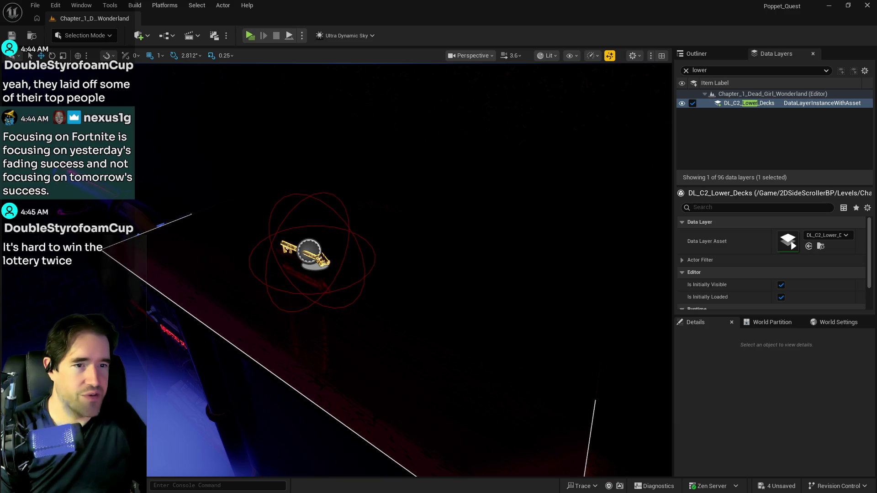
# Step: Save all changes and position the galaxy material instance editor over the viewport
pyautogui.hotkey('ctrl', 's')
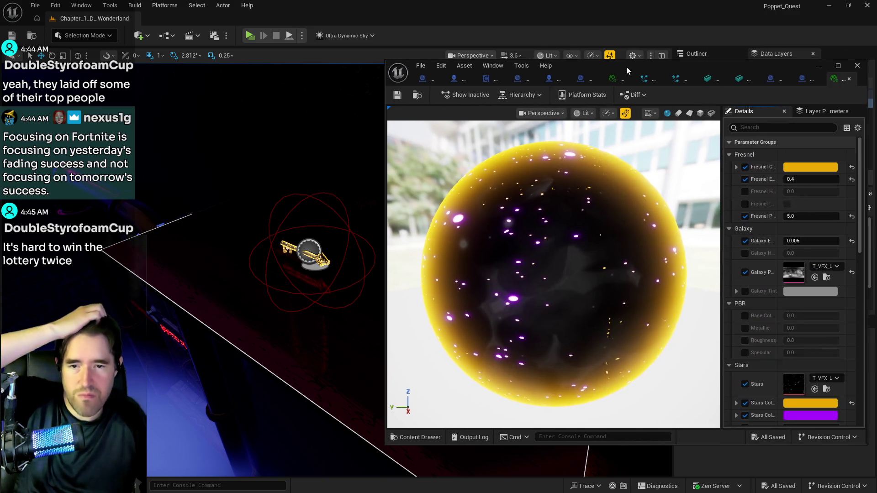
pyautogui.moveTo(626, 67); pyautogui.dragTo(587, 71)
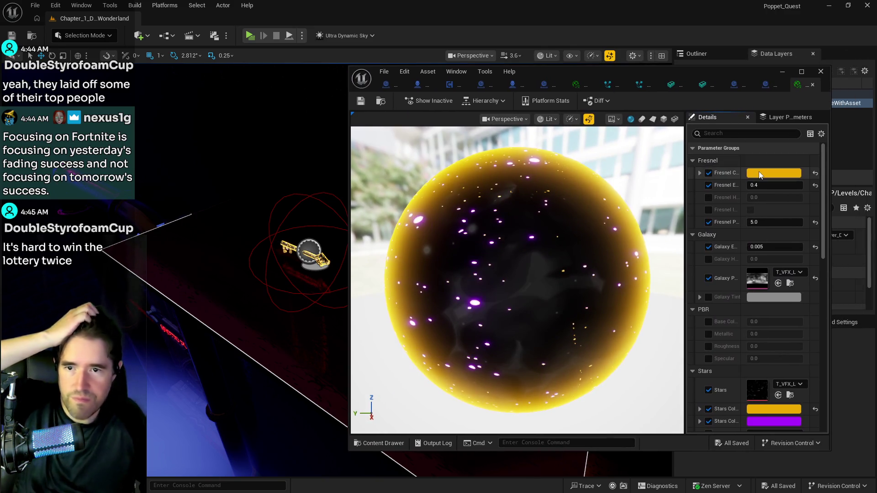
# Step: Set the material's Fresnel Color to red and leave Stars Color unchanged
pyautogui.click(759, 174)
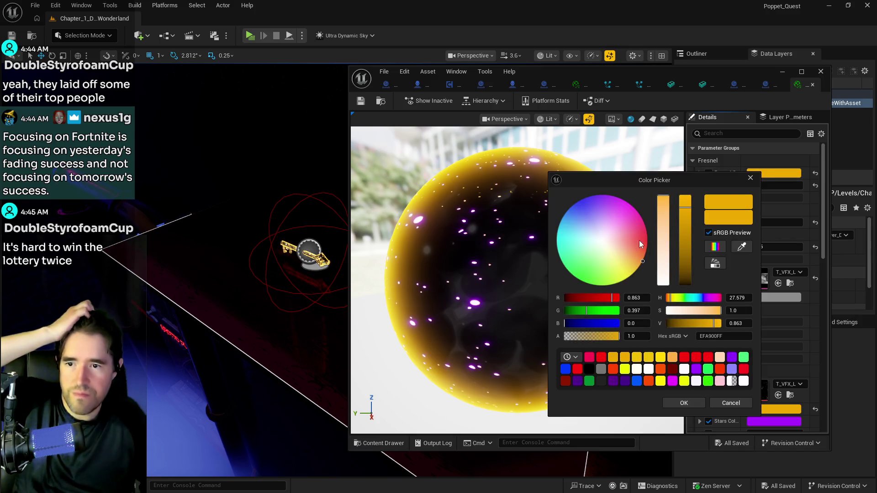
pyautogui.click(647, 240)
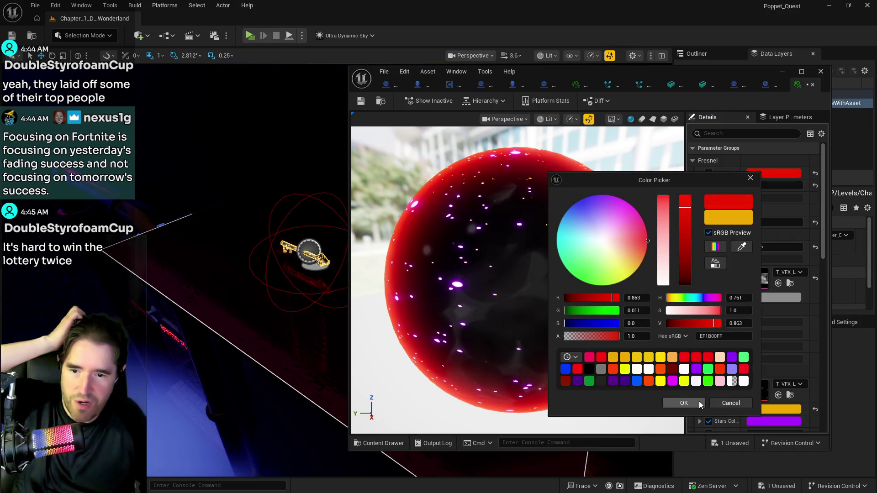
pyautogui.click(697, 401)
pyautogui.click(759, 408)
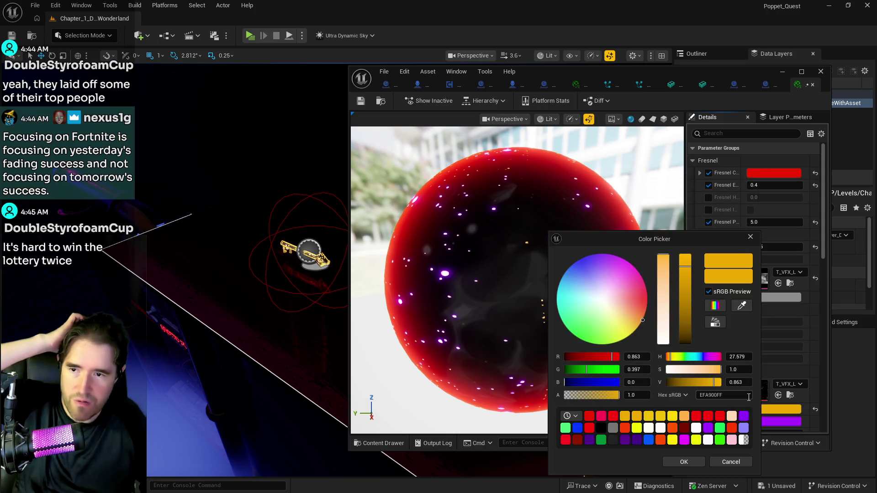
pyautogui.click(731, 462)
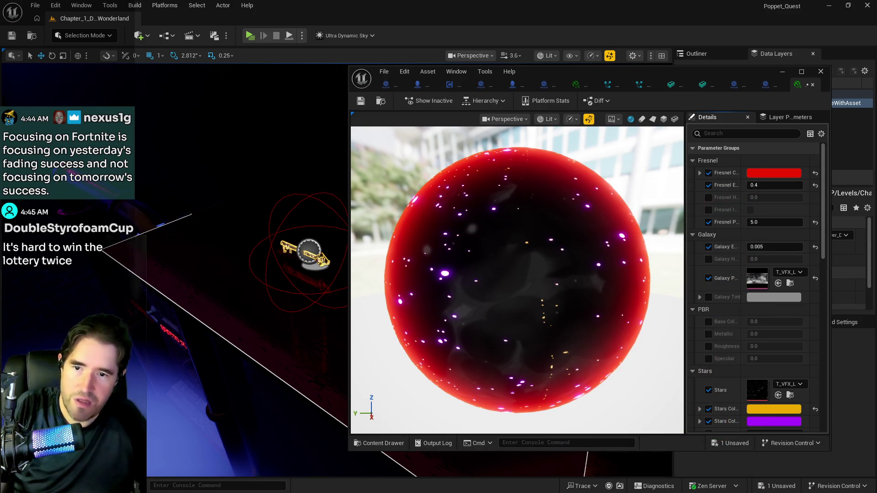
# Step: Move the material editor aside to view the key, then bring up BP_Collectible_Small_Key
pyautogui.scroll(5, 516, 280)
pyautogui.scroll(-5, 516, 280)
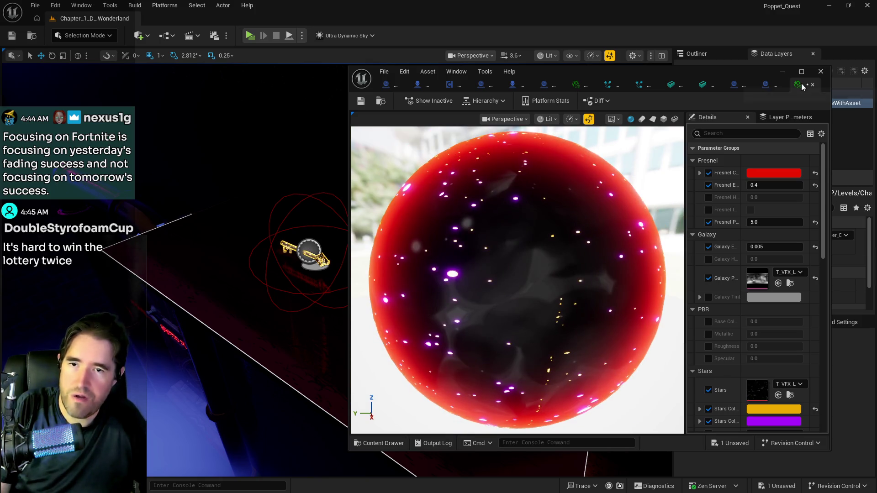
pyautogui.moveTo(411, 71); pyautogui.dragTo(866, 85)
pyautogui.moveTo(424, 222); pyautogui.dragTo(406, 197)
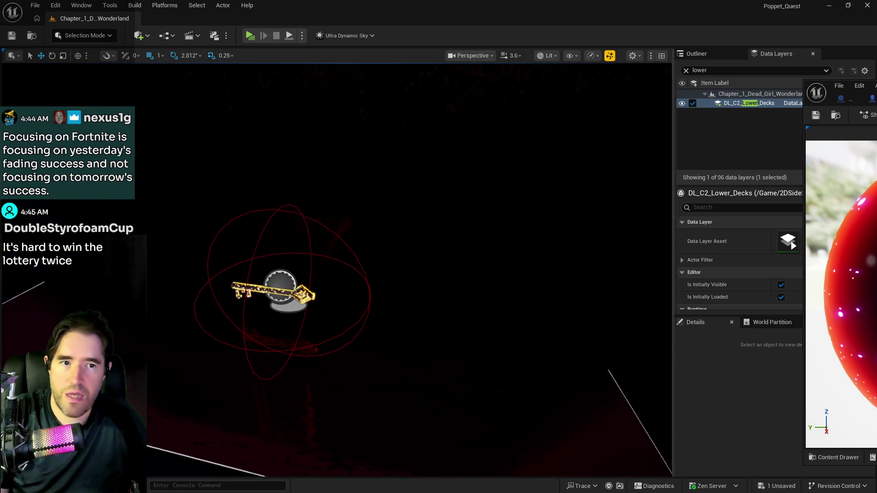
pyautogui.moveTo(863, 93); pyautogui.dragTo(549, 121)
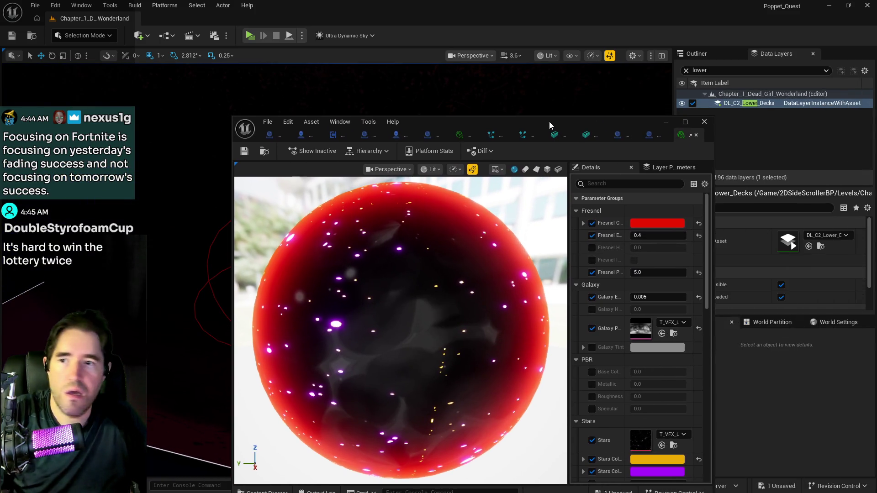
pyautogui.doubleClick(549, 122)
pyautogui.click(760, 18)
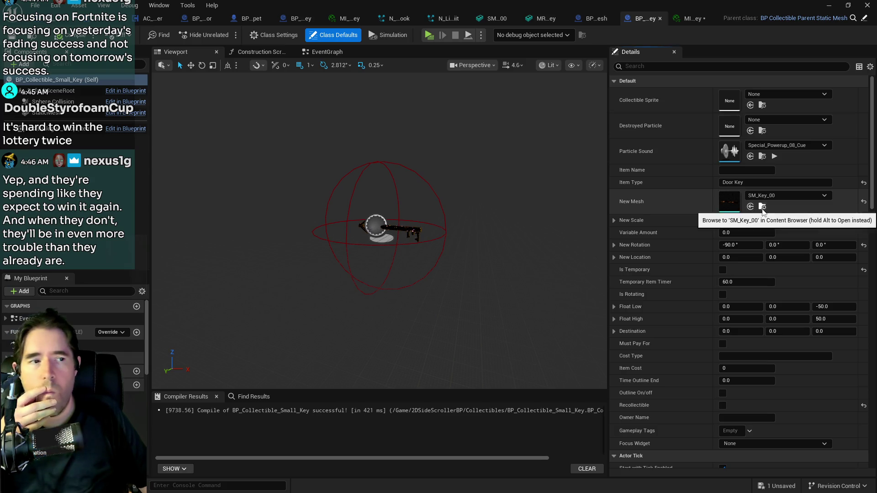
# Step: Check the SM_Key_00 mesh, then save the red-rimmed galaxy key material instance
pyautogui.doubleClick(729, 201)
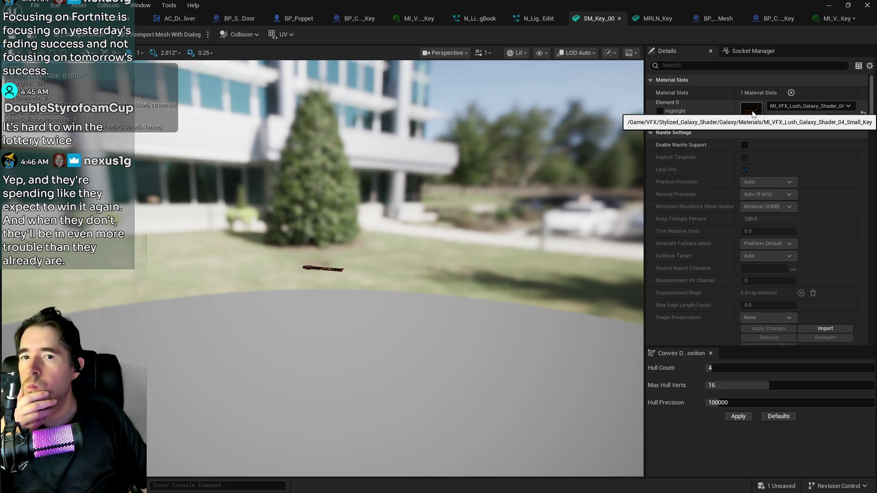
pyautogui.click(829, 20)
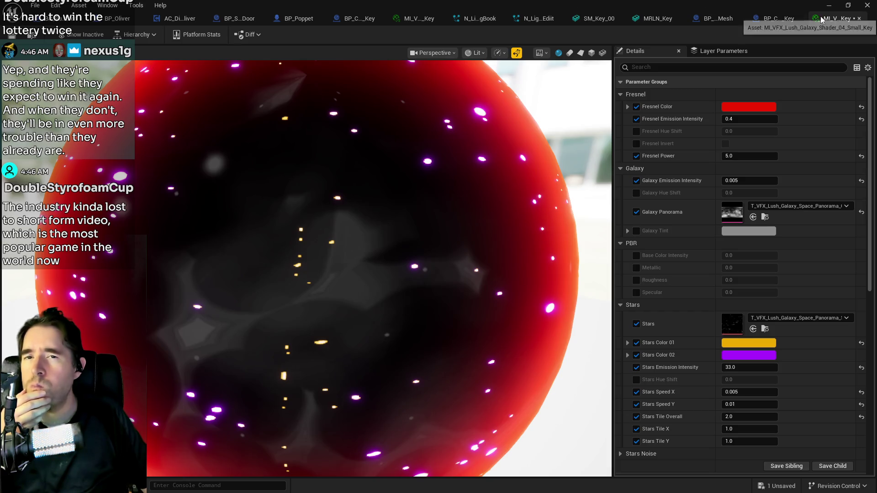
pyautogui.click(14, 39)
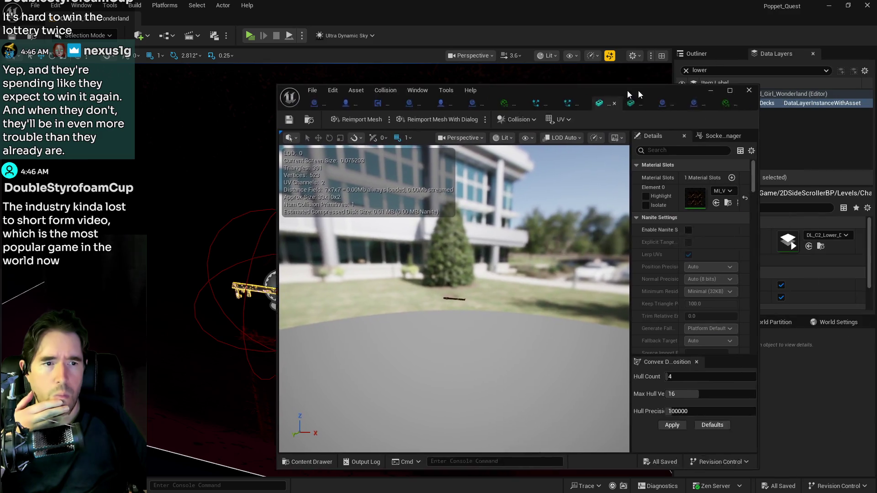
# Step: Bring the BP_Collectible_Small_Key blueprint editor forward and maximise it
pyautogui.moveTo(589, 86); pyautogui.dragTo(526, 91)
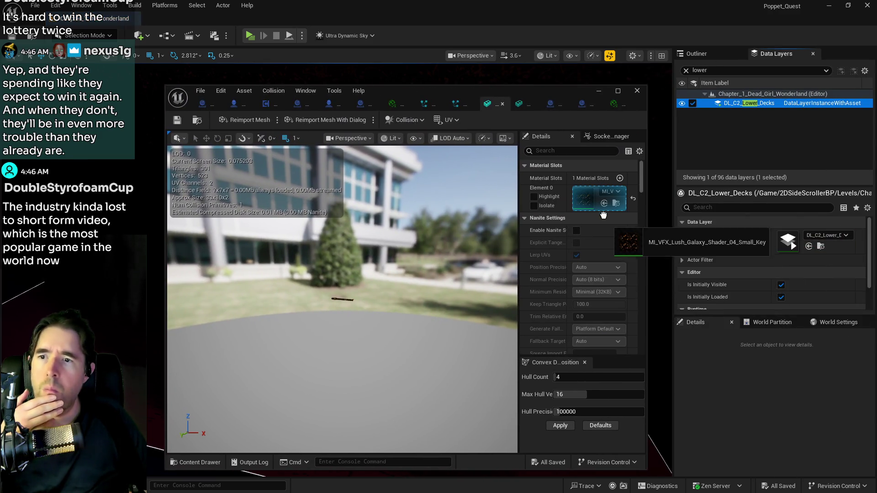
pyautogui.click(461, 104)
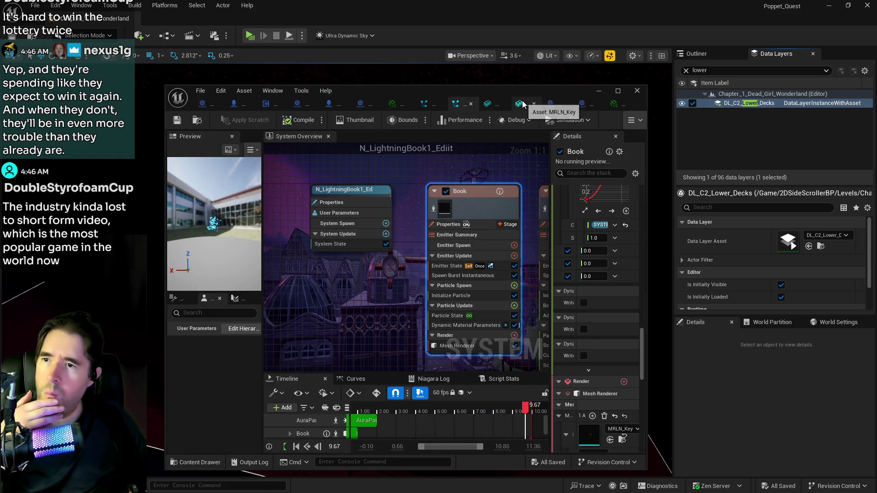
pyautogui.click(585, 104)
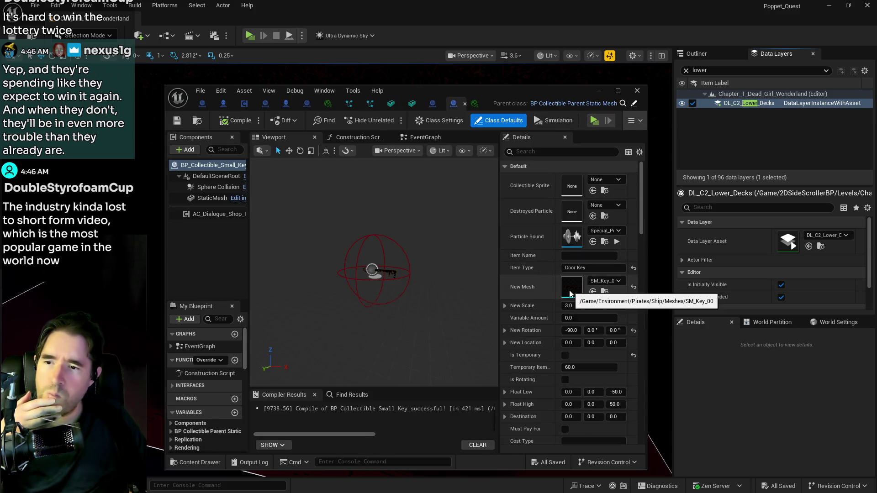
pyautogui.click(618, 91)
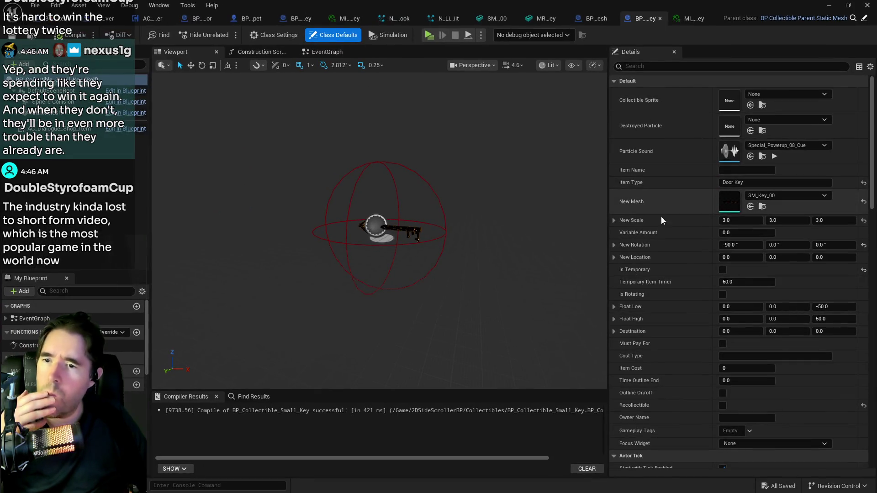
pyautogui.scroll(-1, 673, 273)
pyautogui.scroll(-10, 672, 274)
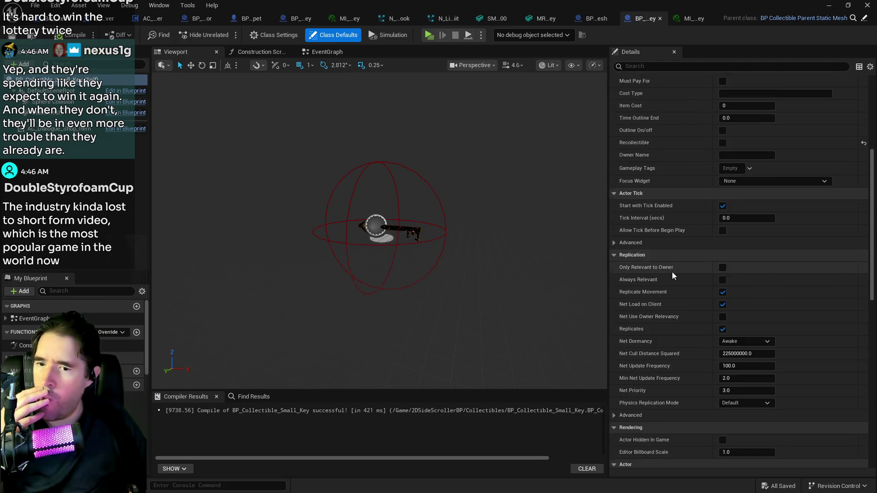
pyautogui.scroll(-3, 672, 273)
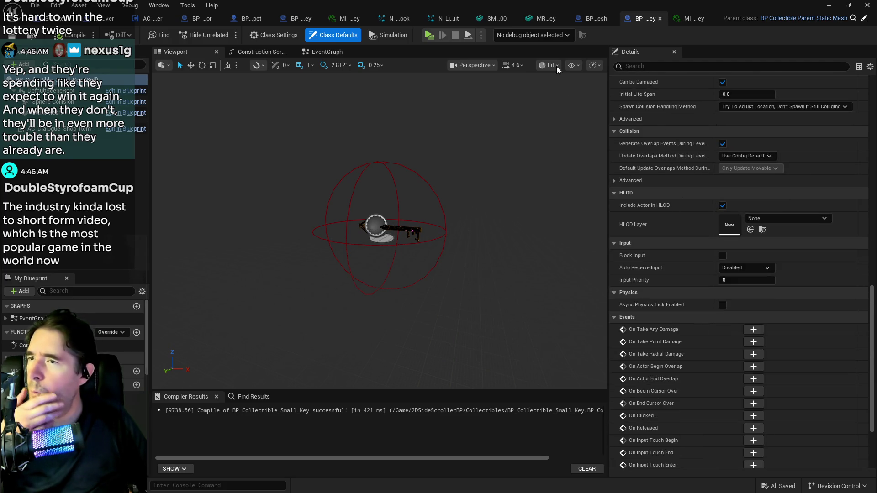
# Step: Review the parent static mesh collectible blueprint's class defaults, then close it
pyautogui.click(594, 18)
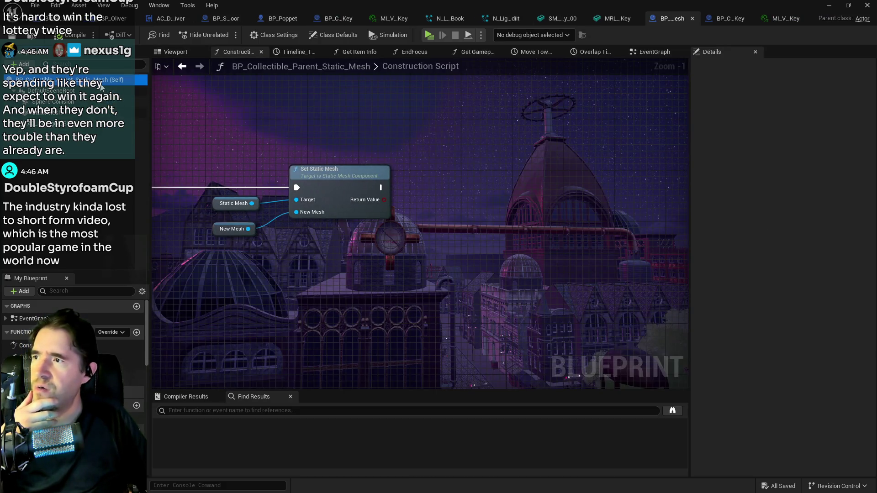
pyautogui.click(333, 34)
pyautogui.scroll(-3, 771, 273)
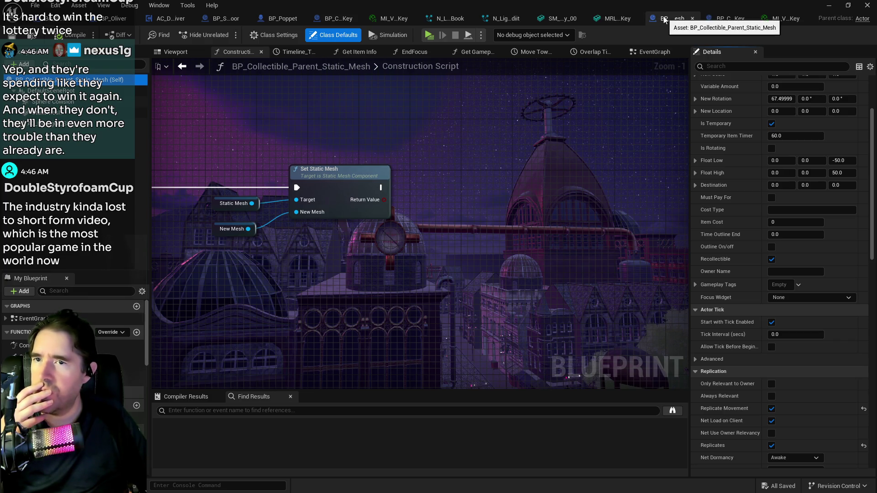
pyautogui.click(692, 18)
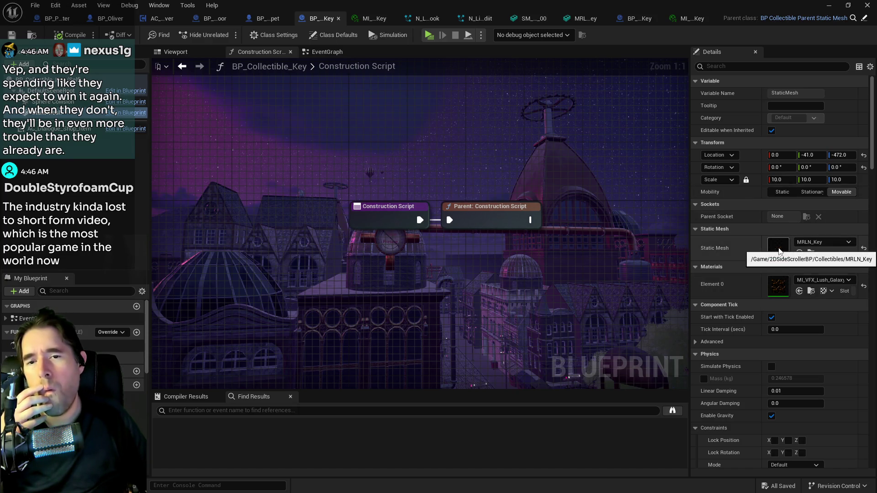
# Step: Give the small key's mesh component the Small_Key galaxy material and save the blueprint
pyautogui.click(635, 21)
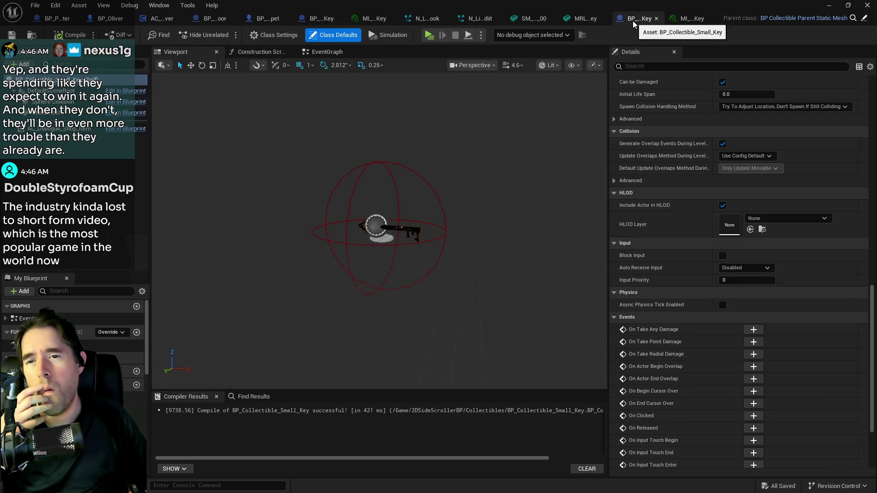
pyautogui.click(82, 113)
pyautogui.scroll(10, 771, 258)
pyautogui.scroll(5, 773, 292)
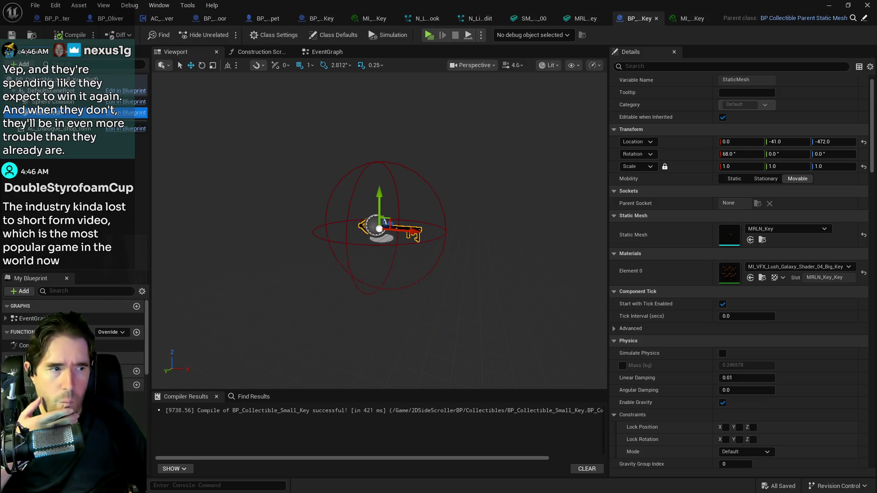
pyautogui.click(750, 277)
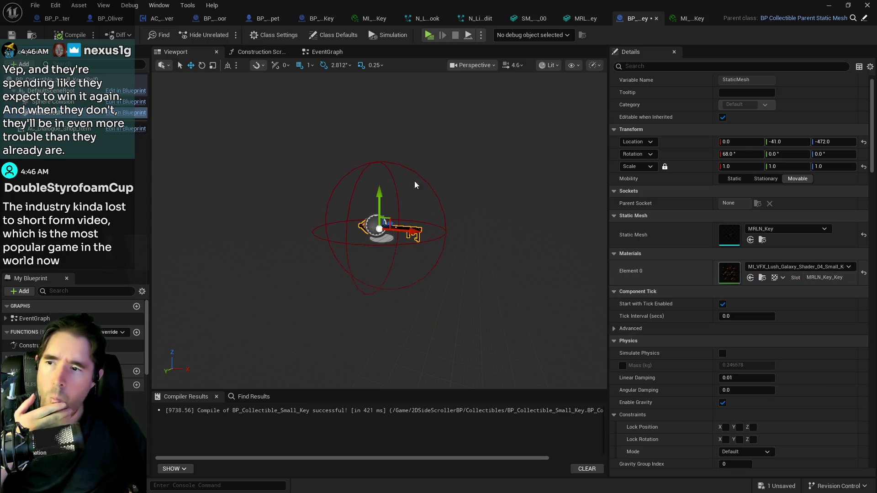
pyautogui.hotkey('ctrl', 's')
# Step: Back in the level, select the shelf holding the key and focus the view on it
pyautogui.click(287, 249)
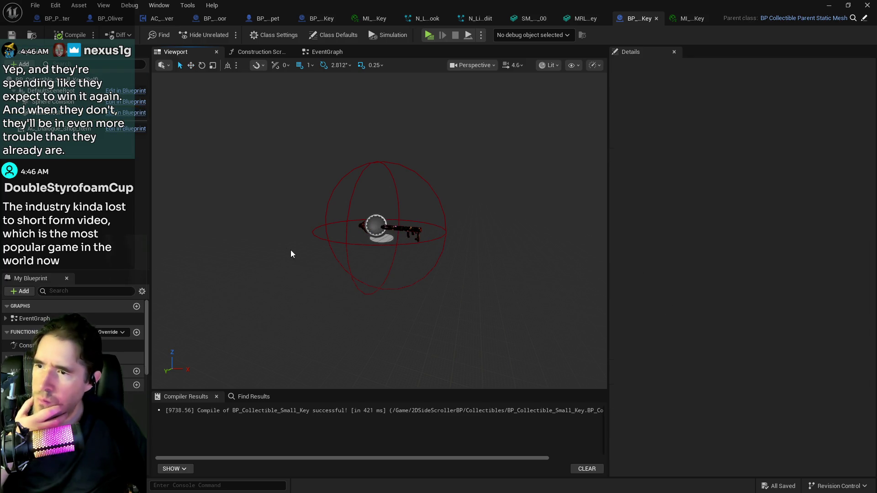
pyautogui.scroll(5, 384, 253)
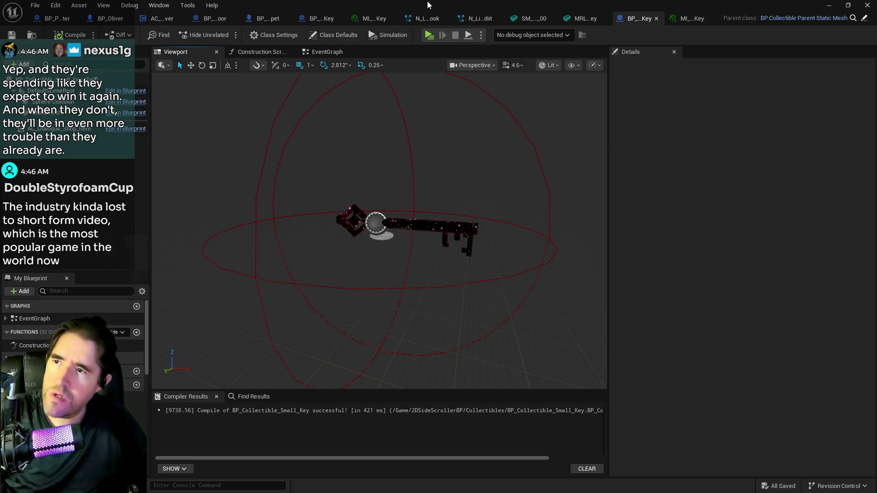
pyautogui.hotkey('alt', 'Tab')
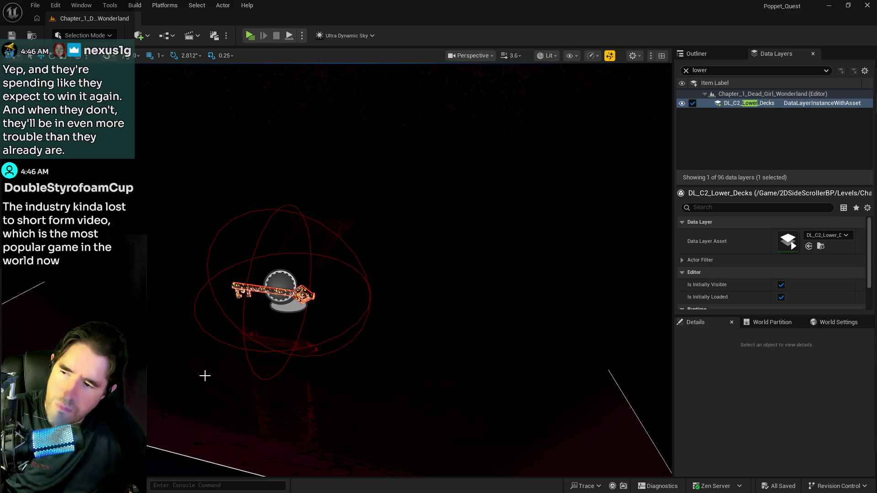
pyautogui.click(382, 350)
pyautogui.press('f')
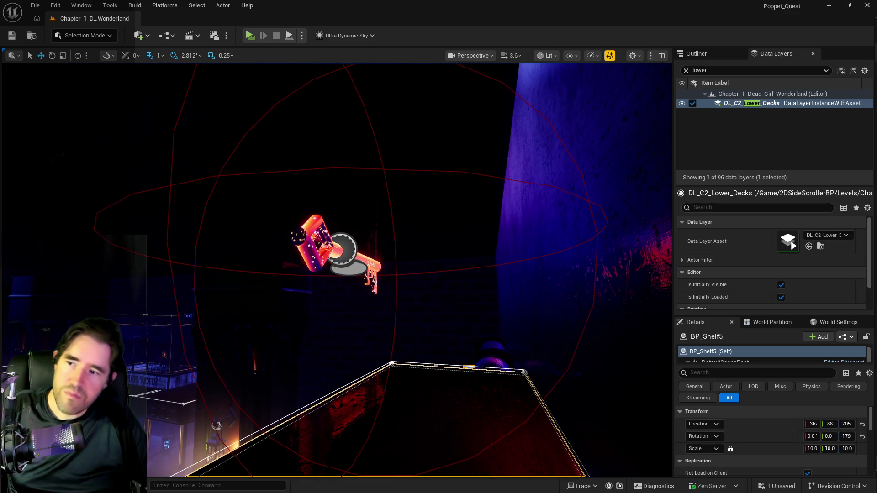
# Step: Orbit the viewport around the glowing key above the shelf
pyautogui.moveTo(336, 269)
pyautogui.mouseDown()
pyautogui.moveTo(284, 261)
pyautogui.moveTo(342, 269)
pyautogui.mouseUp()
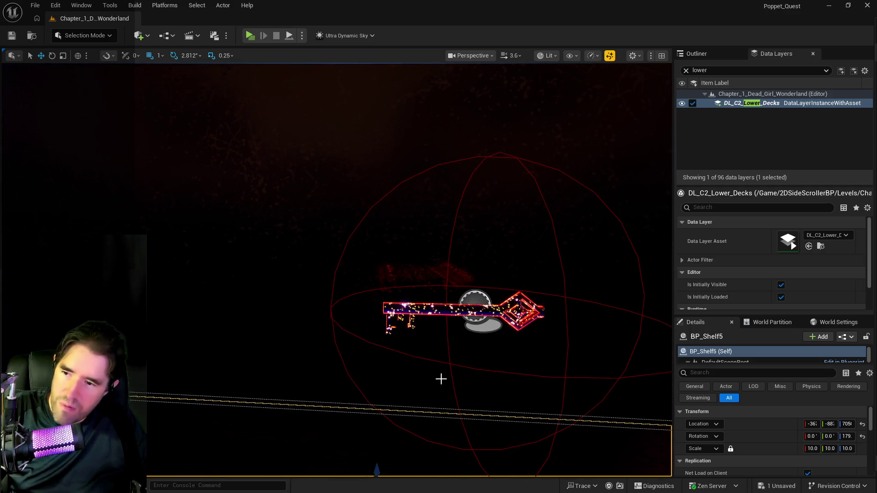
# Step: Zoom the viewport in close to the front of the key
pyautogui.scroll(4, 466, 400)
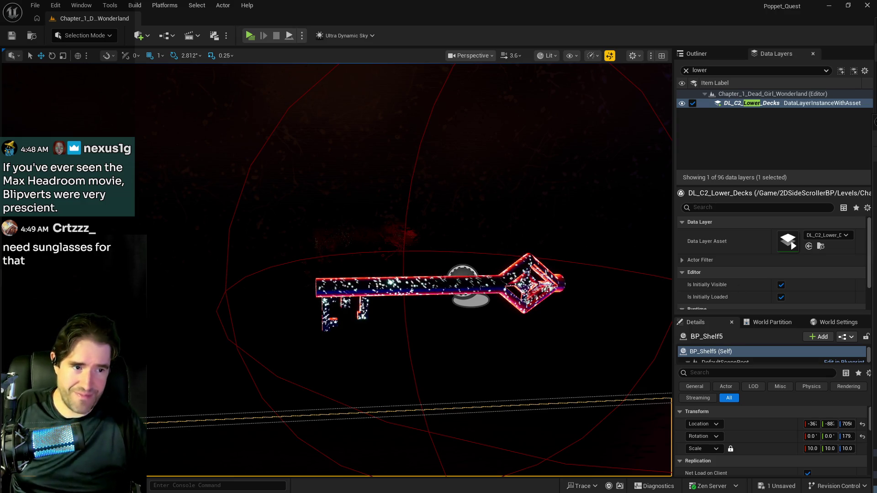
# Step: Try the T_VFX_Lush_Galaxy_Clouds_03_Contrast galaxy texture from the Content Browser
pyautogui.hotkey('ctrl', 'space')
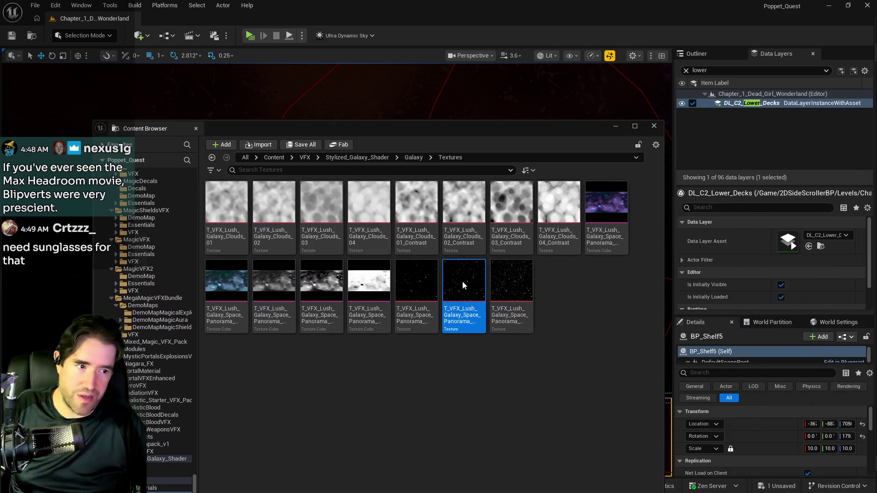
pyautogui.click(510, 205)
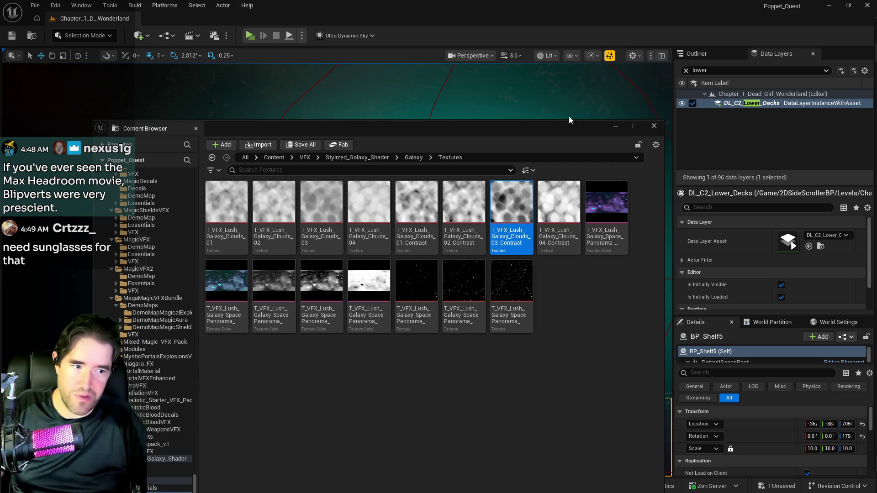
pyautogui.hotkey('ctrl', 'space')
pyautogui.hotkey('ctrl', 'space')
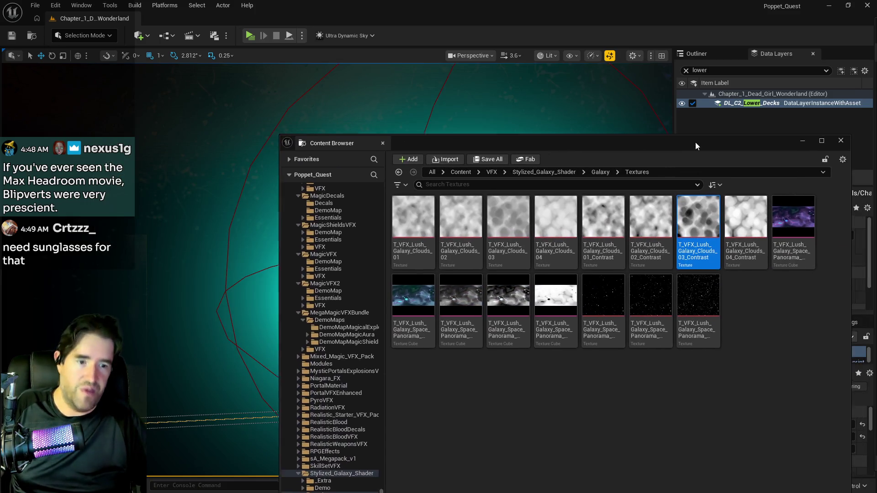
# Step: Undo the last stars texture edit and bring the key's material instance forward
pyautogui.click(55, 6)
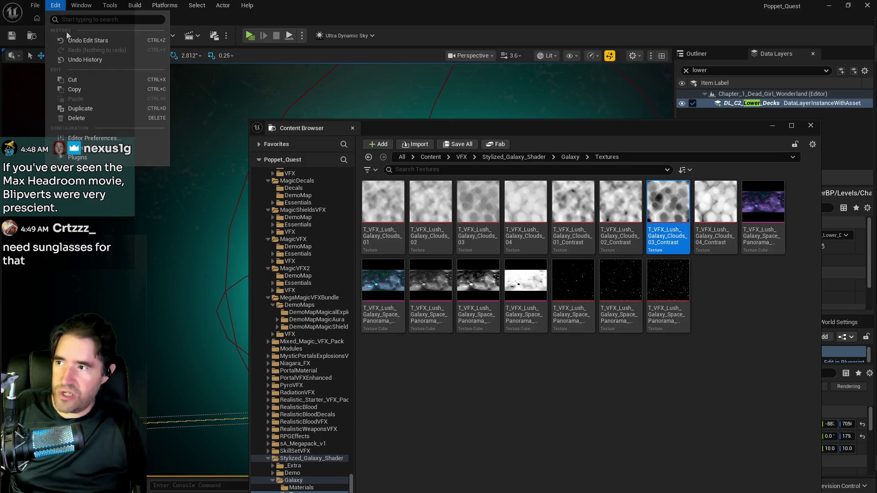
pyautogui.click(80, 60)
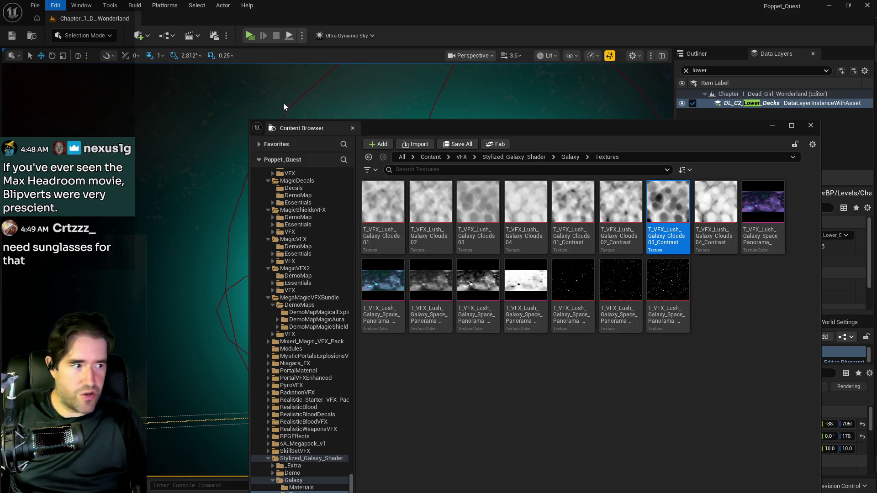
pyautogui.hotkey('ctrl', 'z')
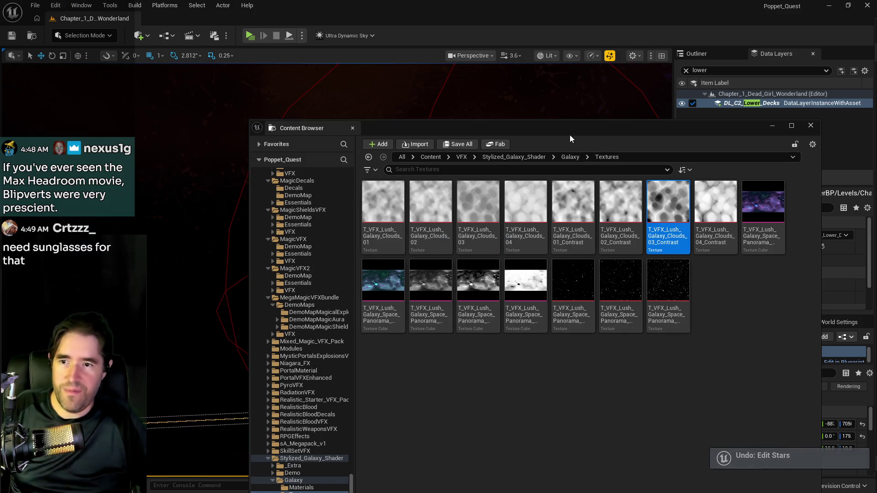
pyautogui.hotkey('ctrl', 'space')
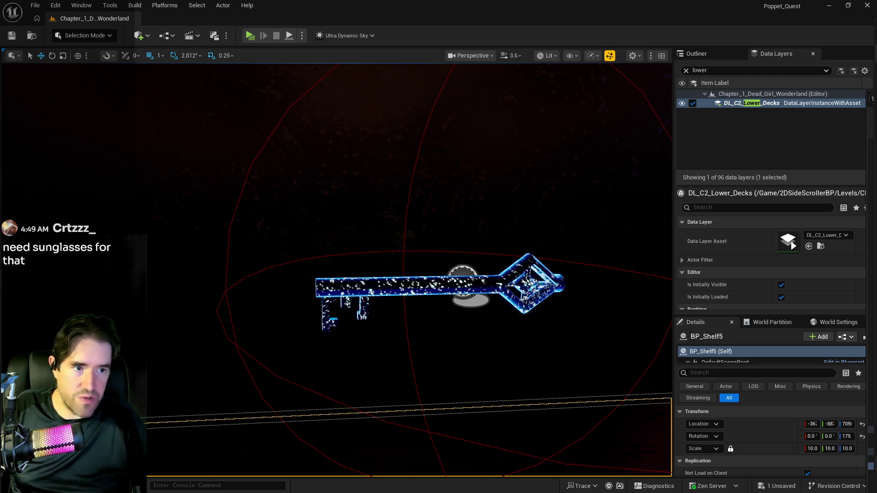
pyautogui.hotkey('alt', 'Tab')
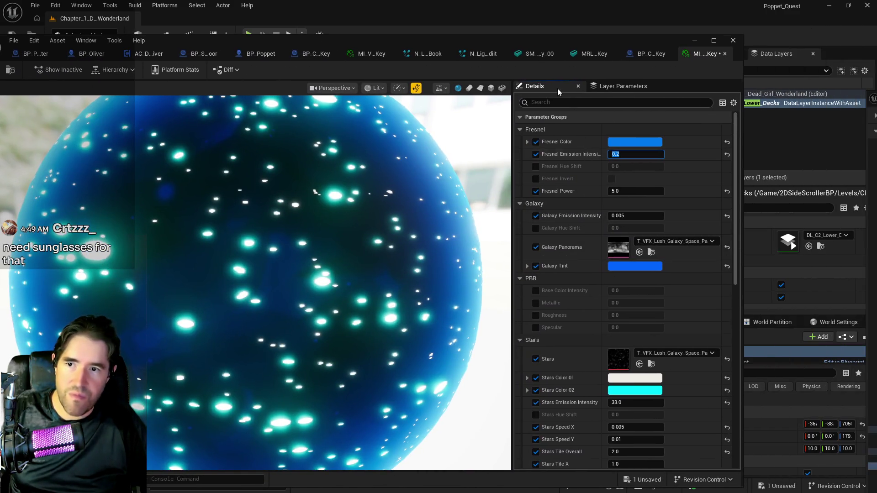
# Step: Return to the level to view the key's brighter blue glow
pyautogui.hotkey('alt', 'Tab')
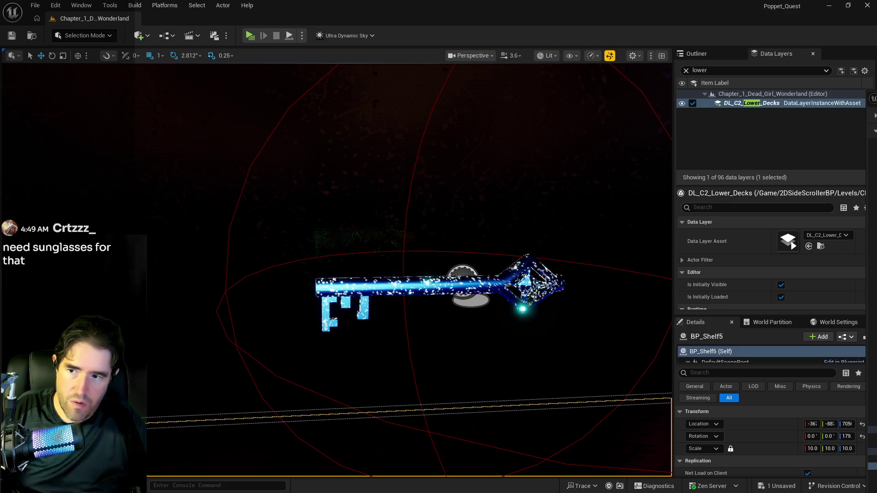
# Step: Orbit around the blue key, save the level, and frame the key over the shelf
pyautogui.moveTo(520, 329); pyautogui.dragTo(519, 329)
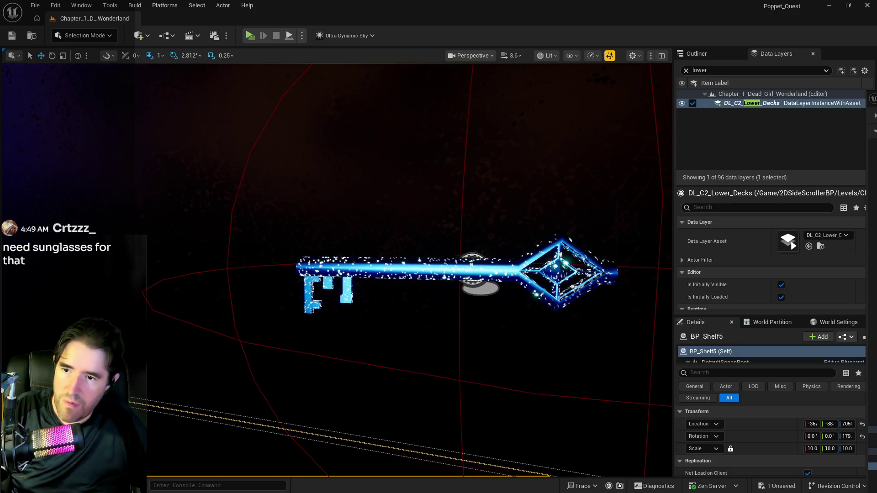
pyautogui.moveTo(568, 350); pyautogui.dragTo(569, 351)
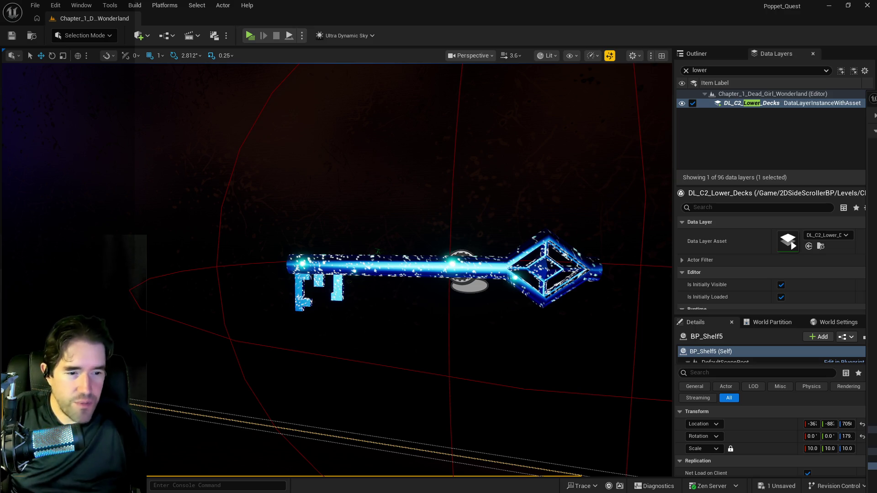
pyautogui.press('f')
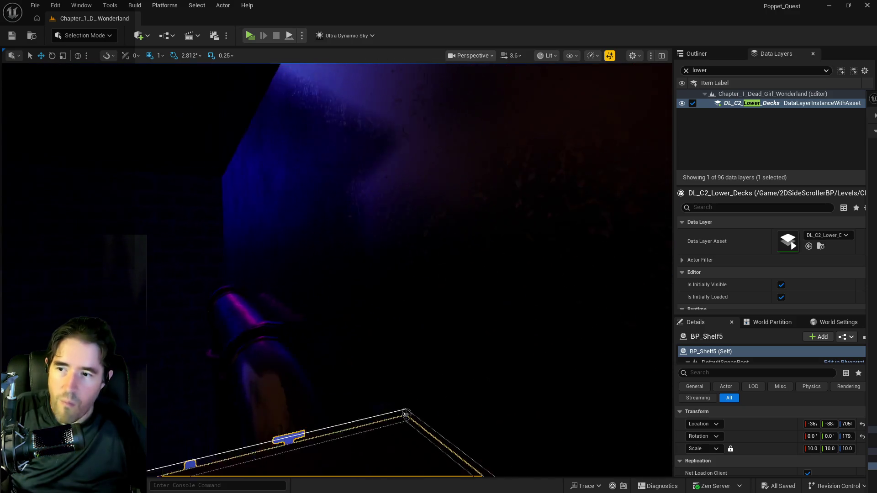
pyautogui.press('s')
pyautogui.press('w')
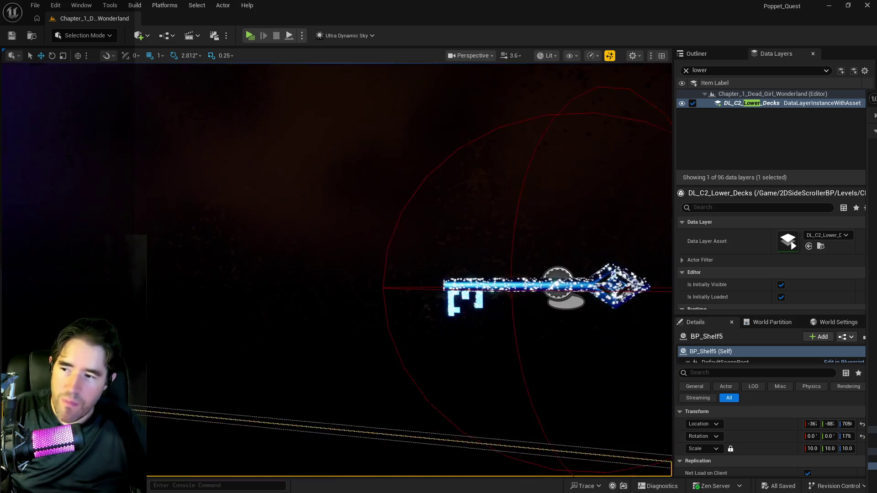
pyautogui.press('s')
pyautogui.press('s')
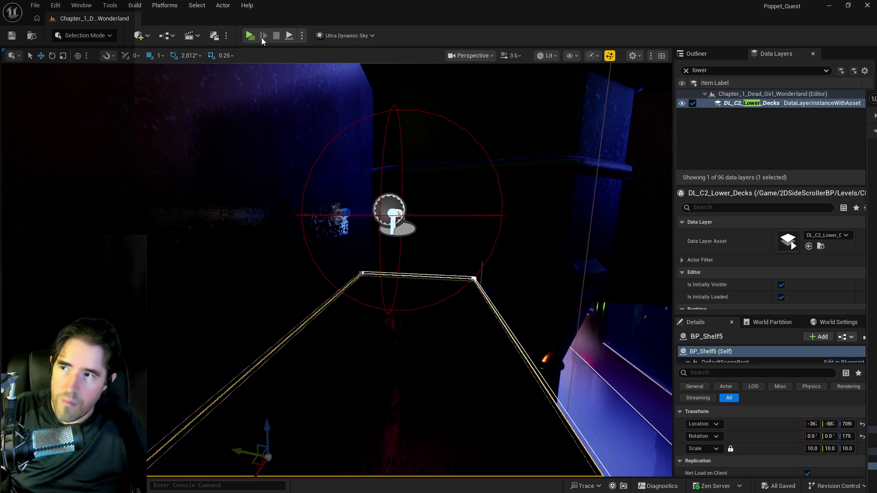
# Step: Paste a copy of the small key onto a dark Lower Decks floor spot and raise it slightly
pyautogui.click(394, 211)
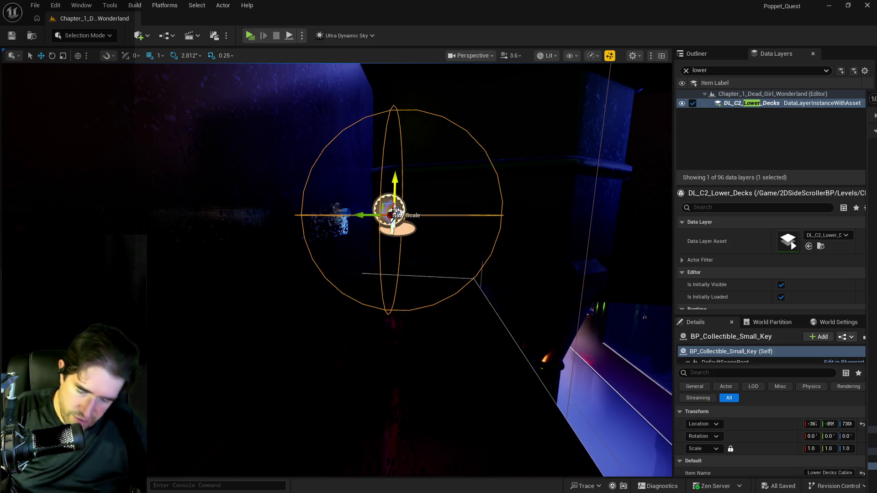
pyautogui.press('s')
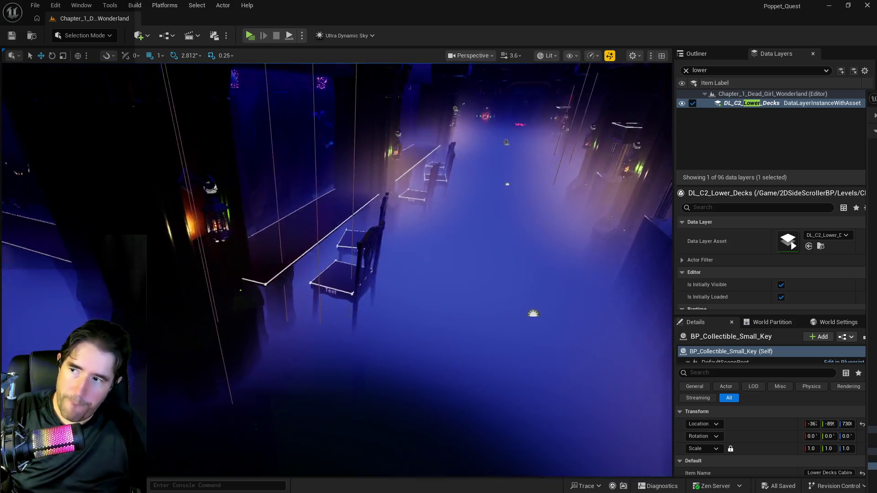
pyautogui.press('s')
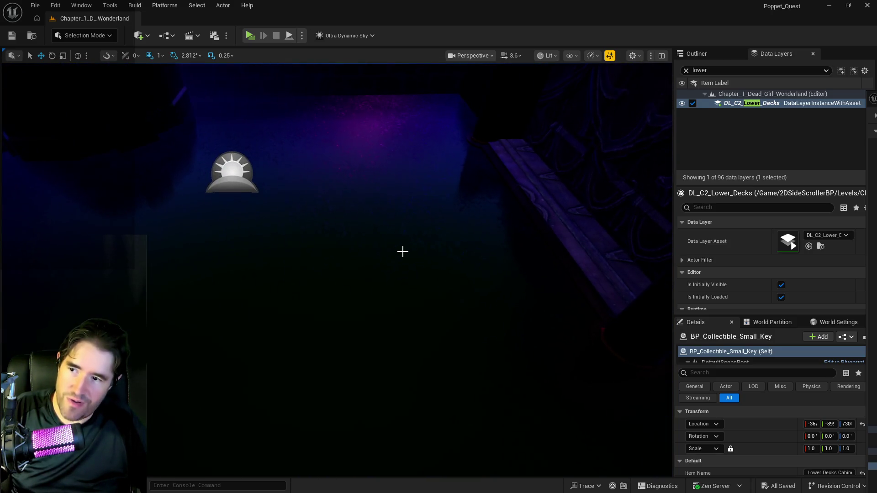
pyautogui.rightClick(403, 252)
pyautogui.moveTo(438, 325)
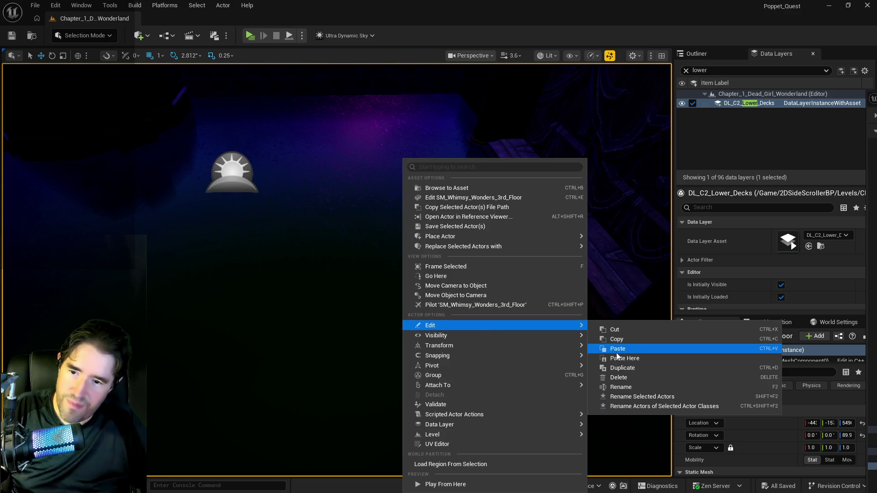
pyautogui.click(619, 358)
pyautogui.moveTo(412, 207); pyautogui.dragTo(413, 199)
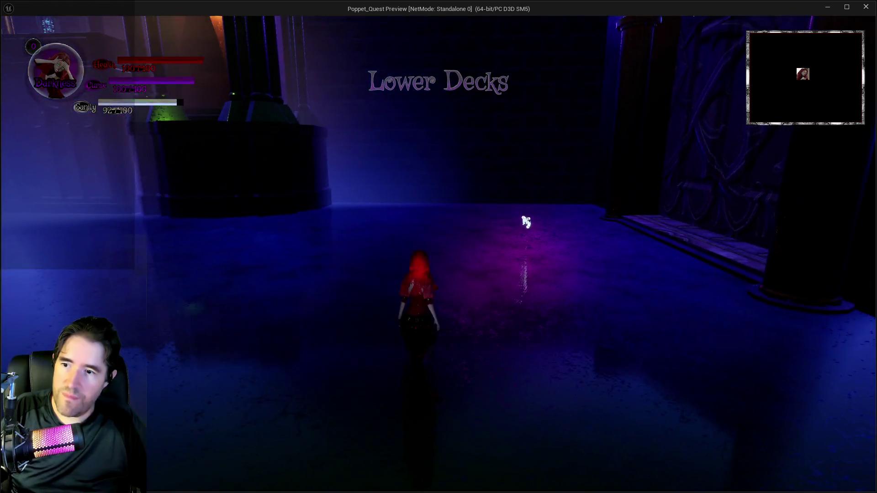
# Step: Walk the character around the glowing blue key in play, then bring the editor back
pyautogui.press('a')
pyautogui.press('w')
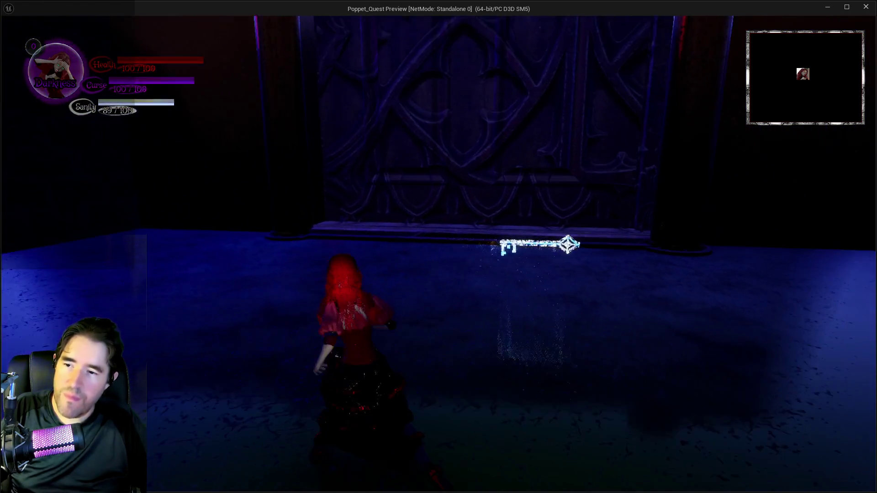
pyautogui.press('a')
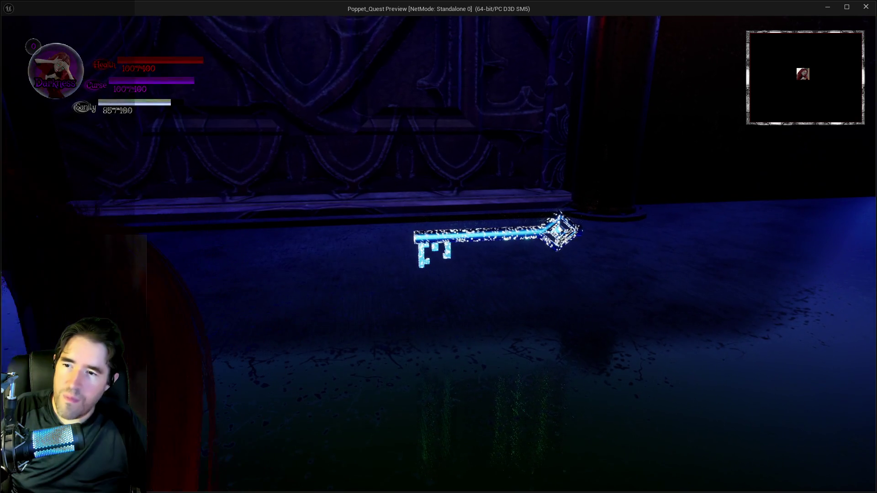
pyautogui.press('a')
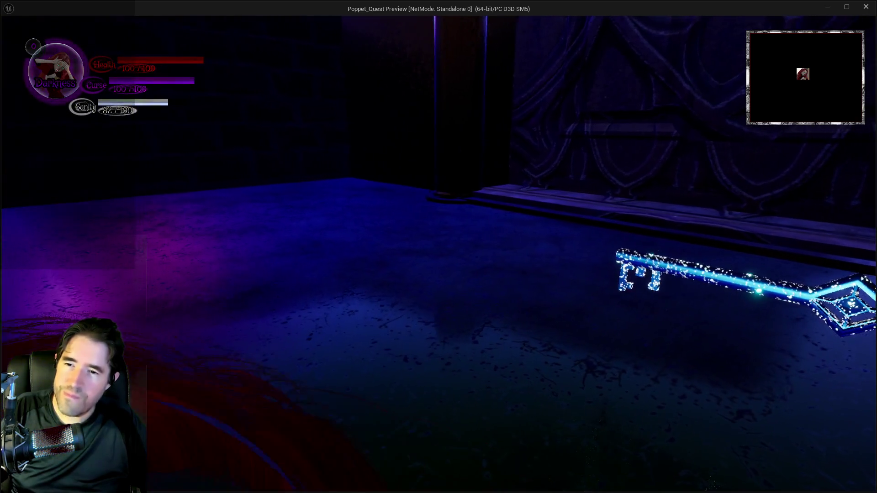
pyautogui.press('a')
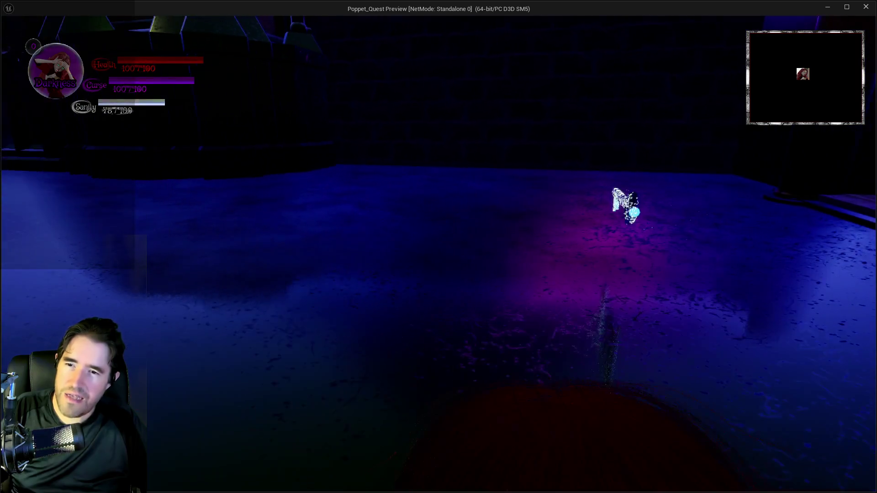
pyautogui.press('a')
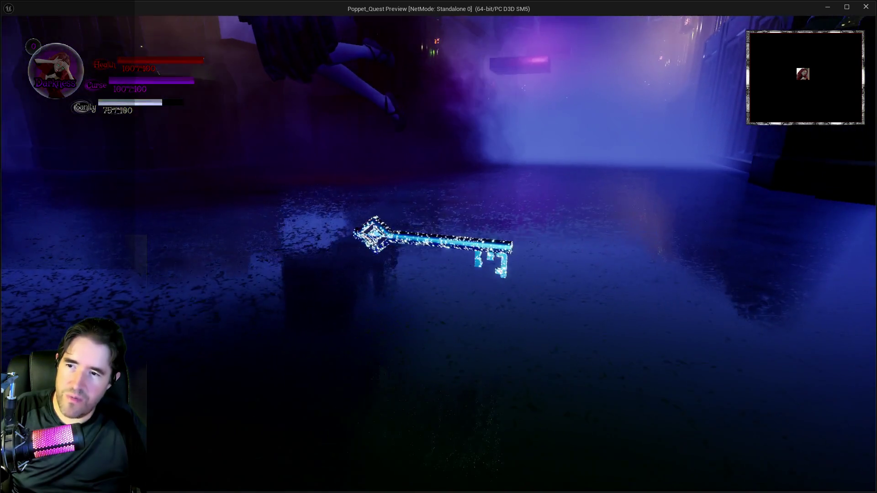
pyautogui.hotkey('alt', 'Tab')
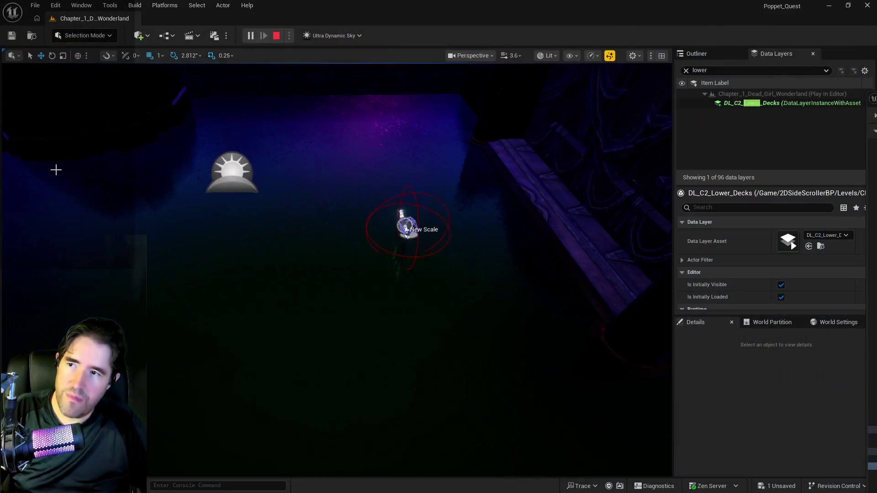
# Step: End the play session and bring the camera close to BP_Collectible_Small_Key2 on the lower-deck floor
pyautogui.press('Escape')
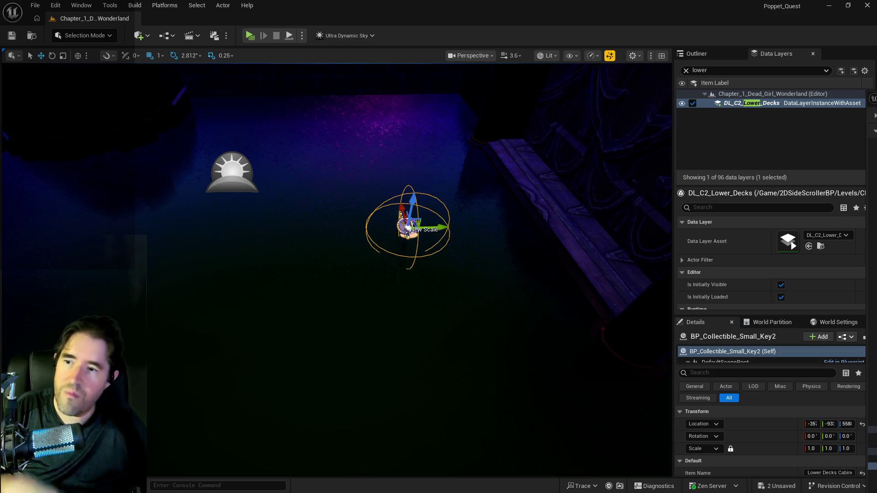
pyautogui.press('Up')
pyautogui.press('f')
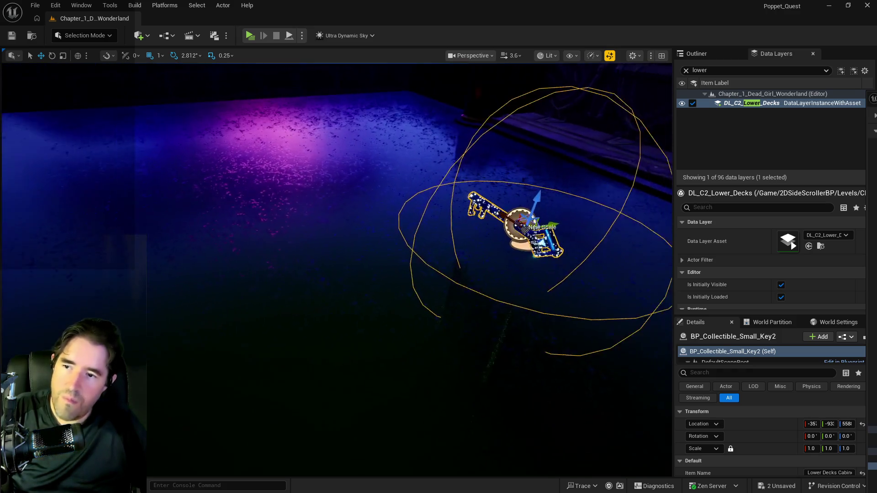
pyautogui.scroll(-3, 533, 323)
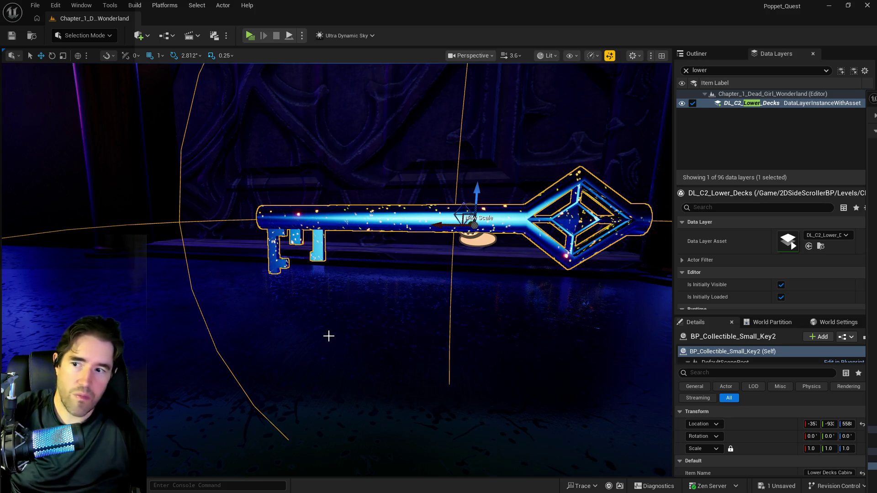
pyautogui.click(327, 369)
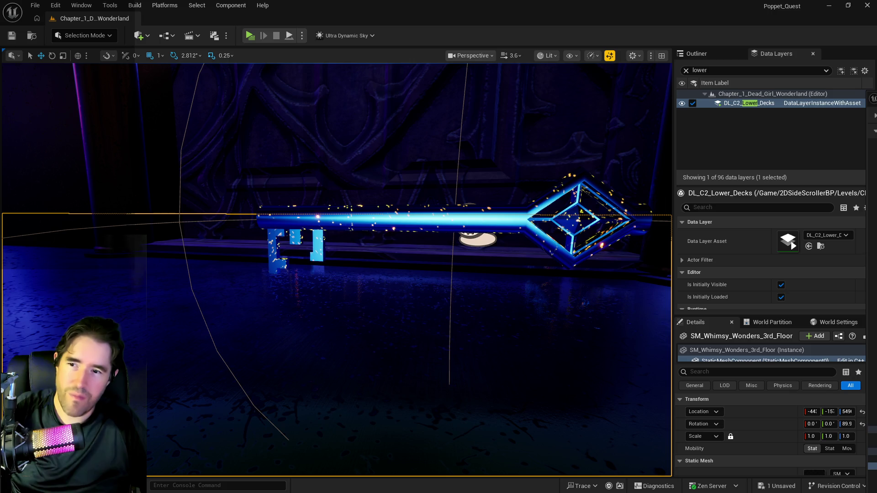
pyautogui.hotkey('ctrl', 'z')
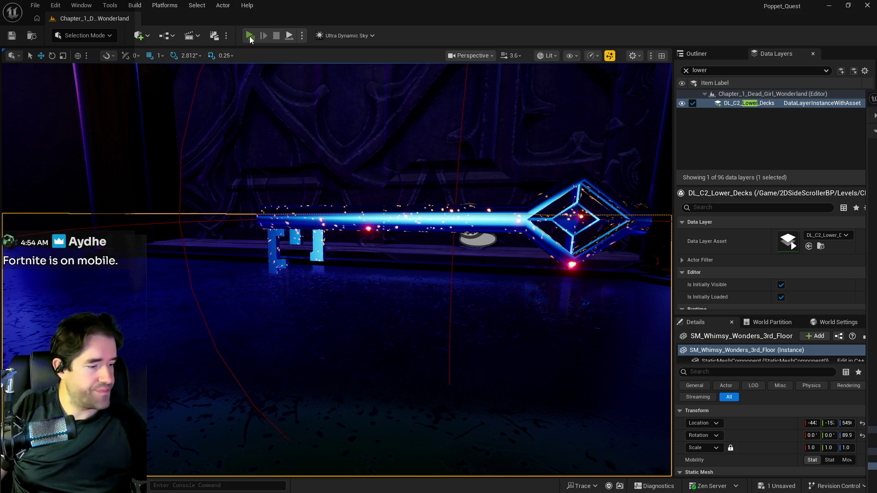
# Step: Run a standalone preview to check the Lower Decks Cabinet Key pickup, then exit back to editing
pyautogui.click(250, 37)
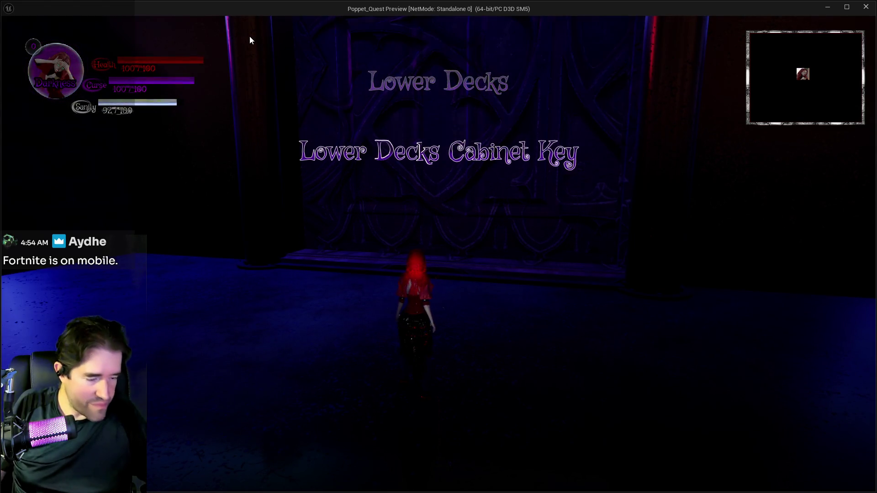
pyautogui.press('Escape')
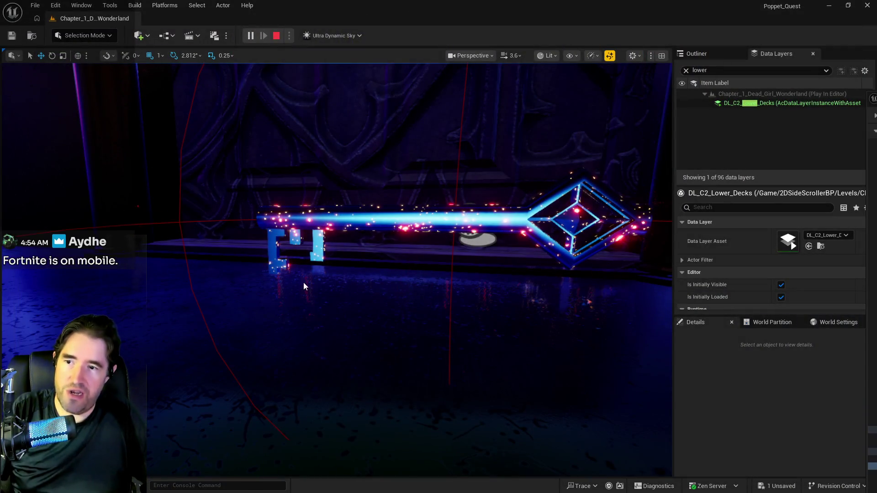
pyautogui.scroll(-5, 313, 286)
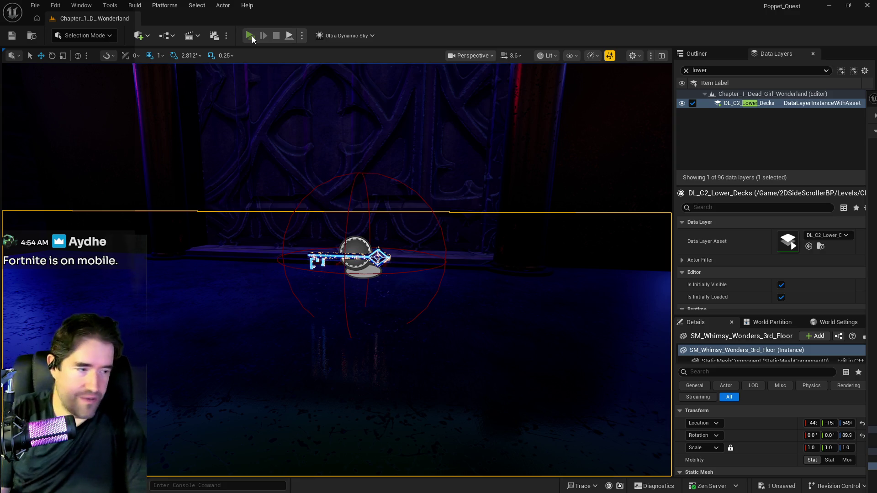
# Step: Play-test near Grotto Pump Room 2, reach the key in Light mode, and return to the editor
pyautogui.click(249, 35)
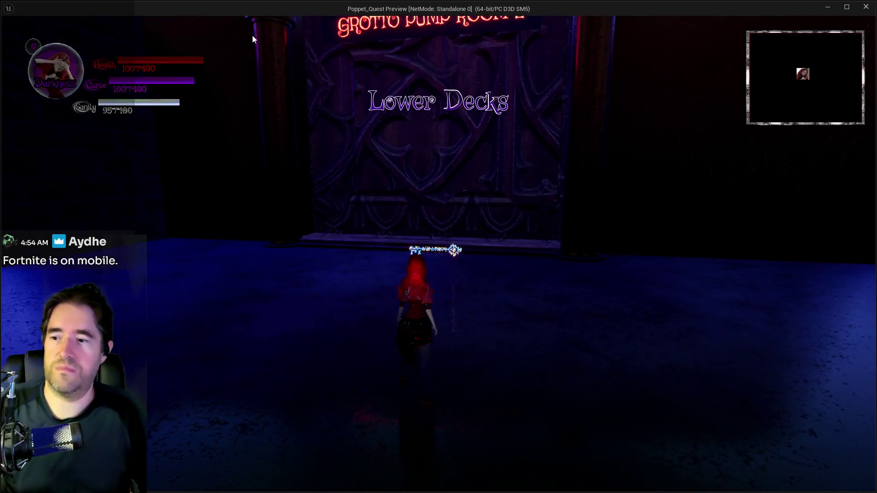
pyautogui.click(252, 35)
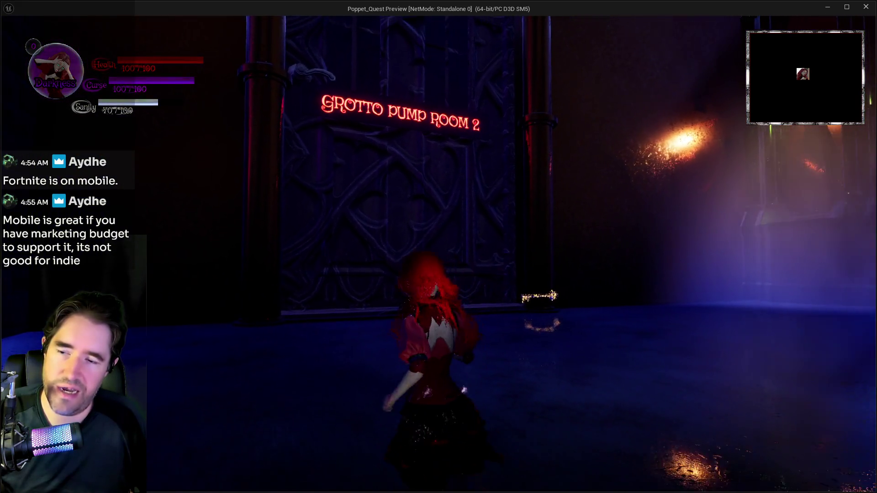
pyautogui.press('q')
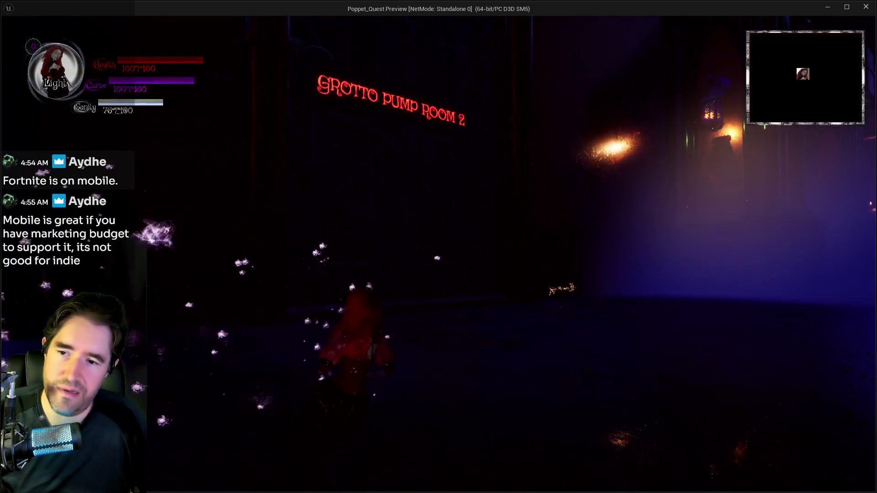
pyautogui.hotkey('alt', 'Tab')
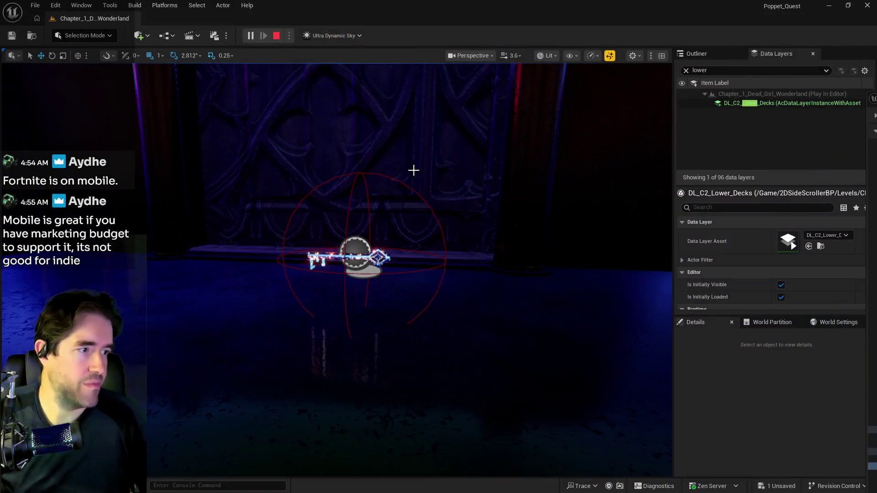
# Step: Stop the play-test and fly down the hallway to the second blue galaxy key
pyautogui.press('Escape')
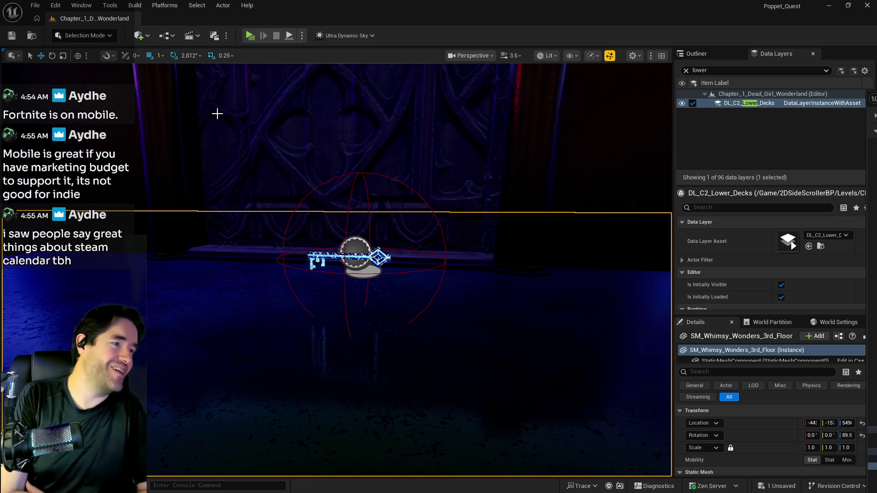
pyautogui.moveTo(245, 69)
pyautogui.mouseDown()
pyautogui.moveTo(174, 70)
pyautogui.moveTo(330, 14)
pyautogui.mouseUp()
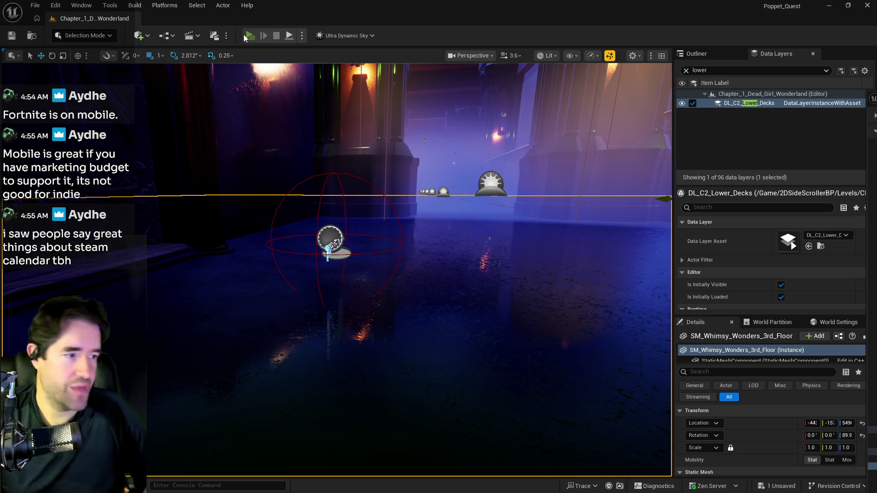
# Step: Play-test standalone, walking the character to the key by the carved door, then exit the preview
pyautogui.click(244, 34)
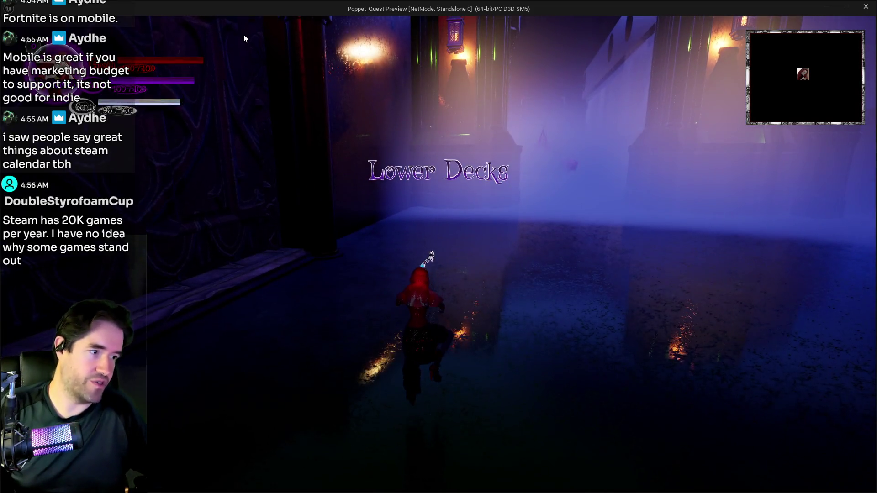
pyautogui.press('w')
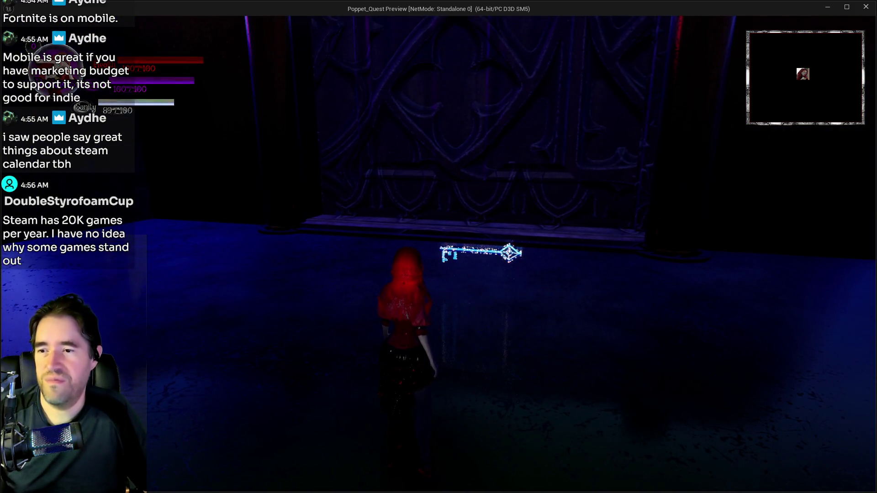
pyautogui.press('Escape')
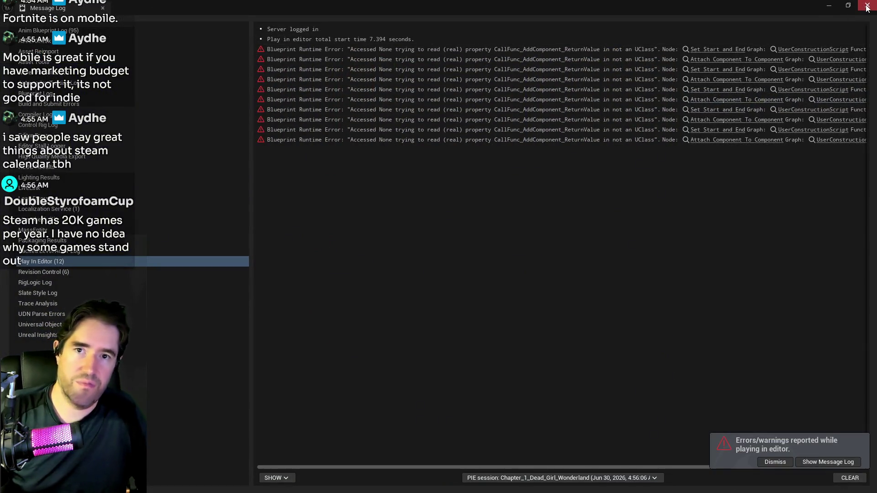
# Step: Dismiss the Message Log listing the Blueprint runtime errors
pyautogui.click(867, 5)
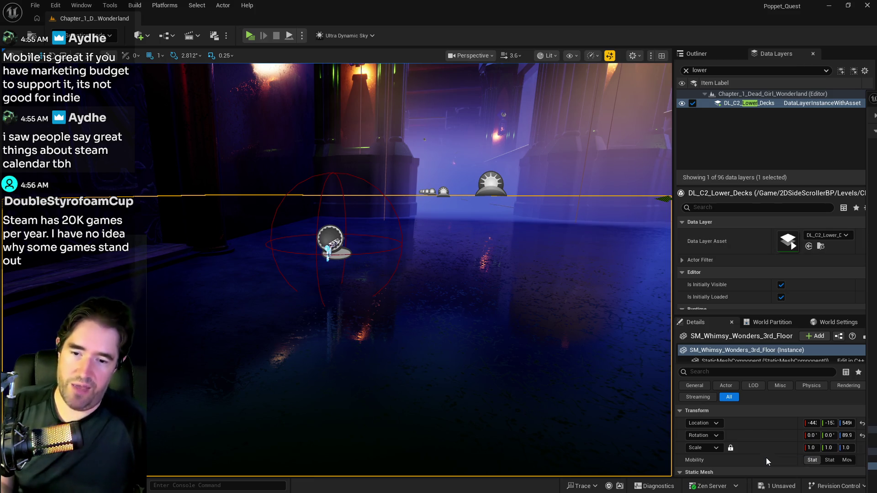
# Step: Delete the extra BP_Collectible_Small_Key2 collectible from the level
pyautogui.click(328, 248)
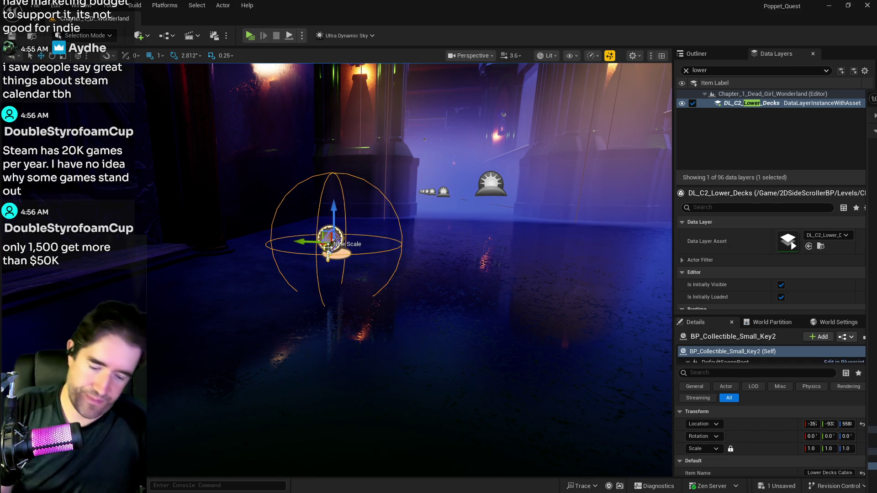
pyautogui.press('Delete')
pyautogui.moveTo(326, 247)
pyautogui.mouseDown()
pyautogui.moveTo(236, 338)
pyautogui.moveTo(203, 249)
pyautogui.moveTo(324, 290)
pyautogui.mouseUp()
# Step: Select the remaining BP_Collectible_Small_Key and save all changes
pyautogui.click(327, 196)
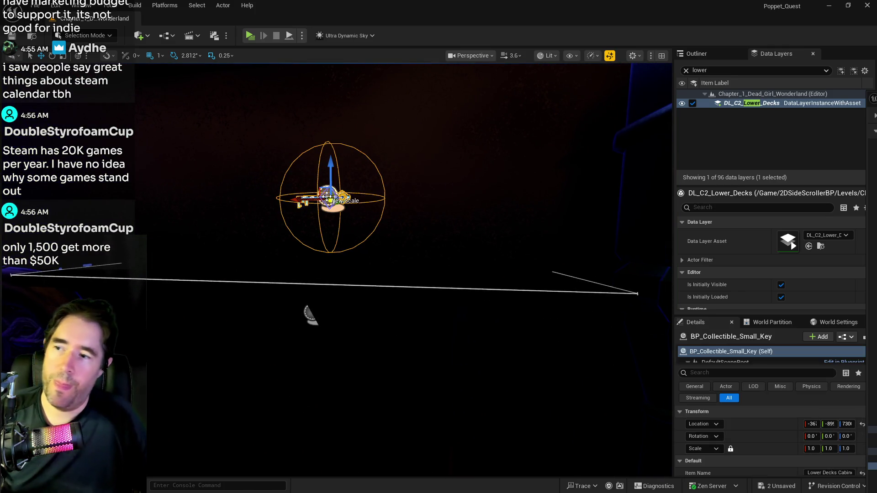
pyautogui.click(36, 5)
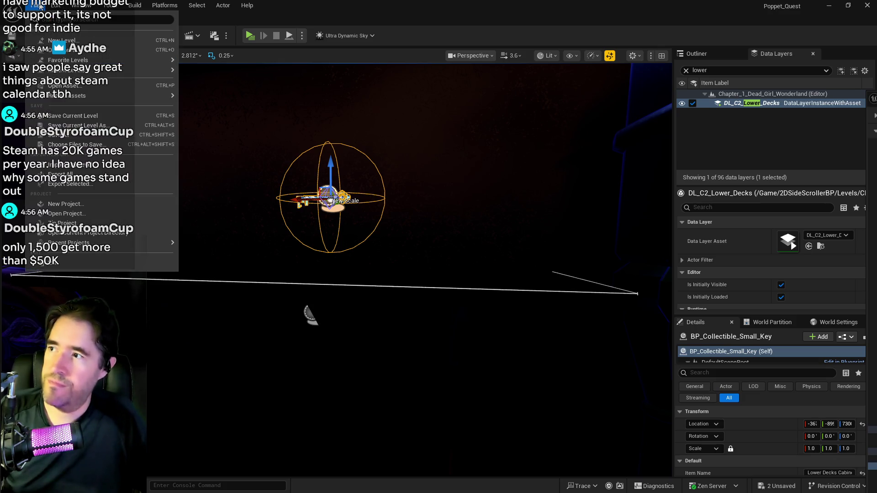
pyautogui.click(51, 135)
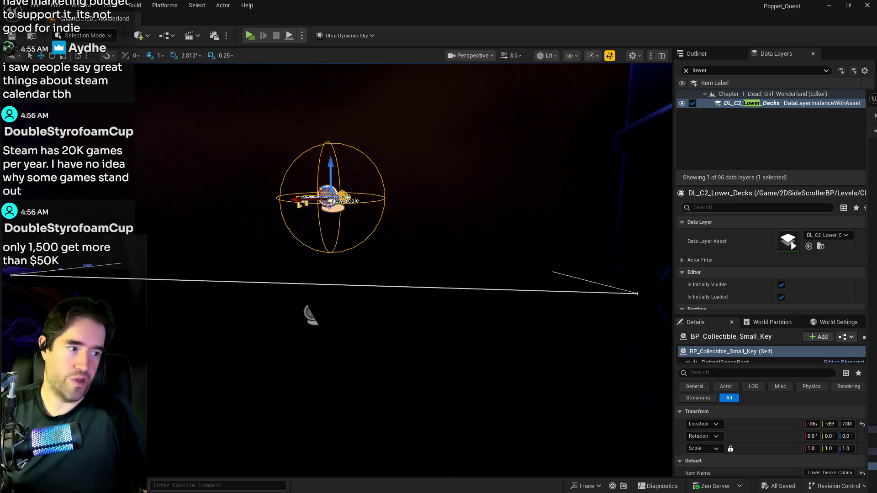